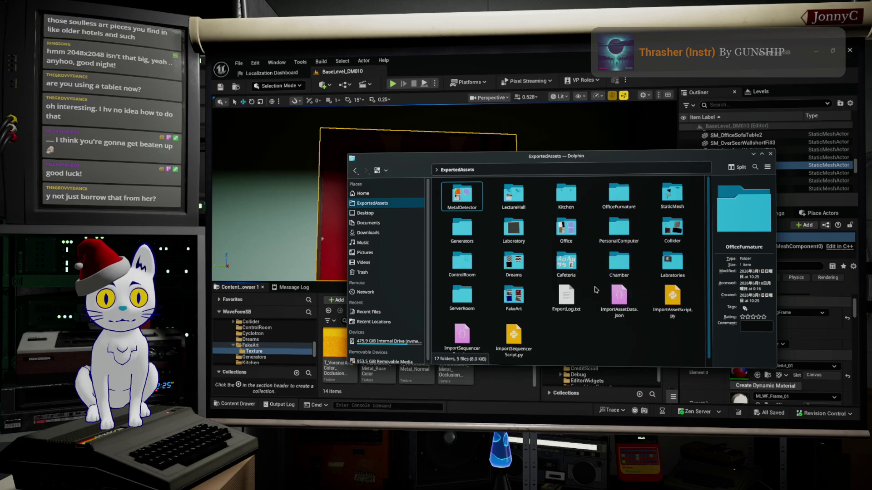
- Import CircleAlt_Rough.tga and CircleAlt.png from the FakeArt folder into the Unreal Texture folder
double_click(513, 297)
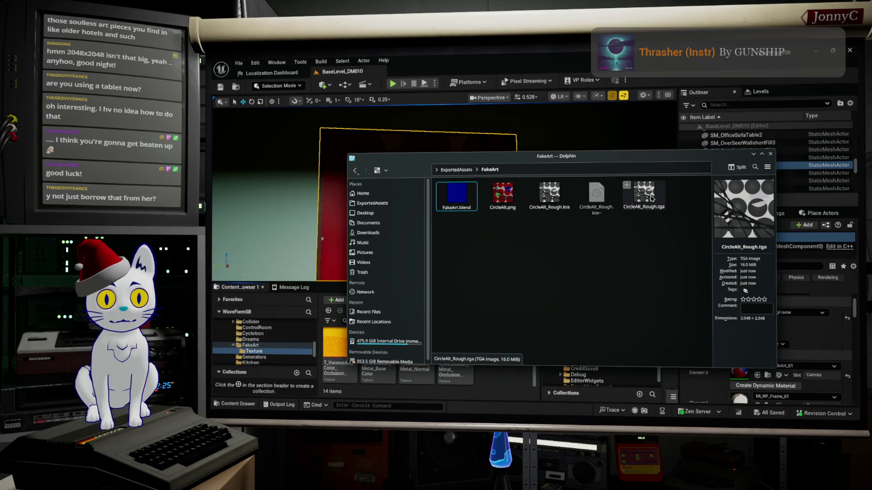
mouse_move(650, 199)
left_mouse_down()
mouse_move(591, 318)
mouse_move(518, 390)
mouse_move(520, 384)
left_mouse_up()
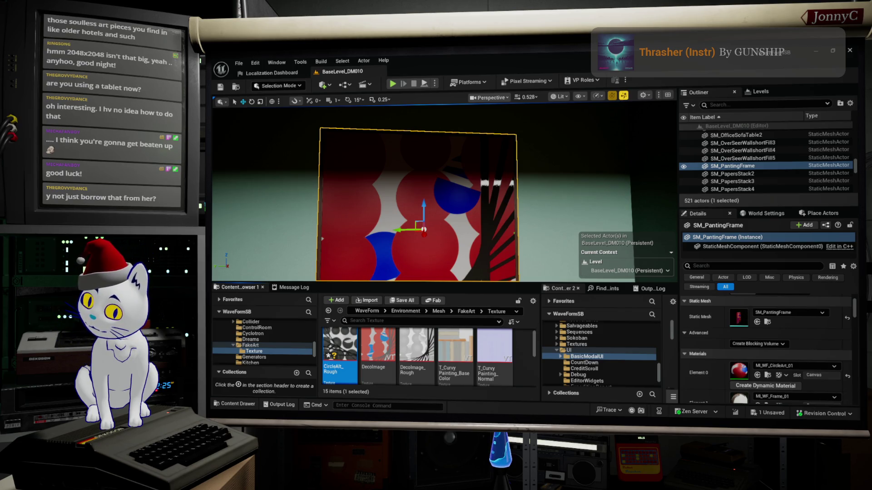
key("alt+Tab")
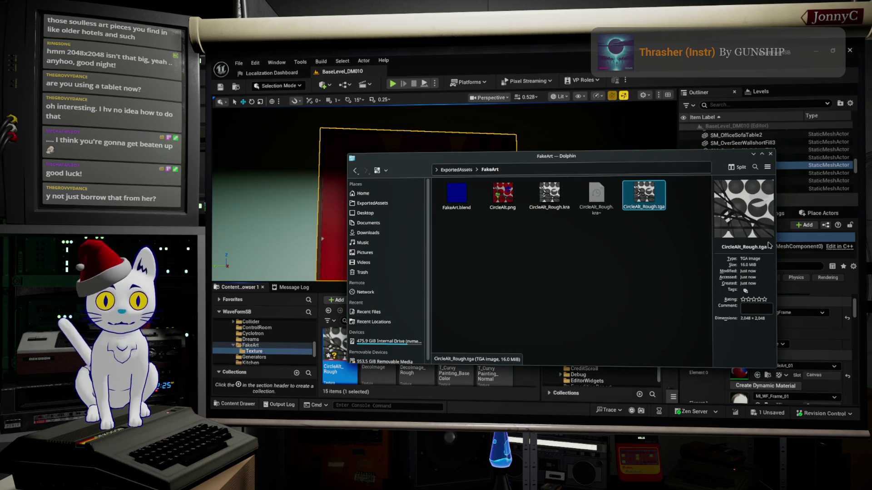
mouse_move(516, 197)
left_mouse_down()
mouse_move(525, 389)
mouse_move(527, 378)
left_mouse_up()
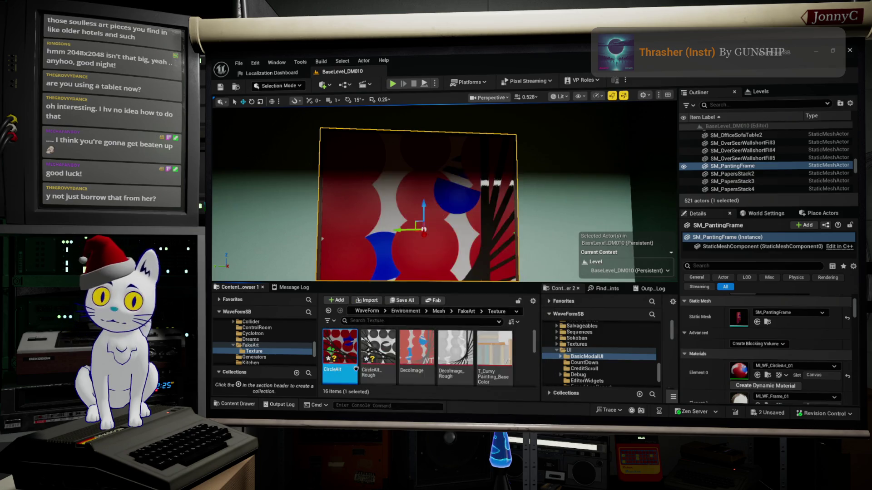
- Rename the CircleAlt texture to t_CircleAlt_color, removing the stray '[' character
left_click(336, 370)
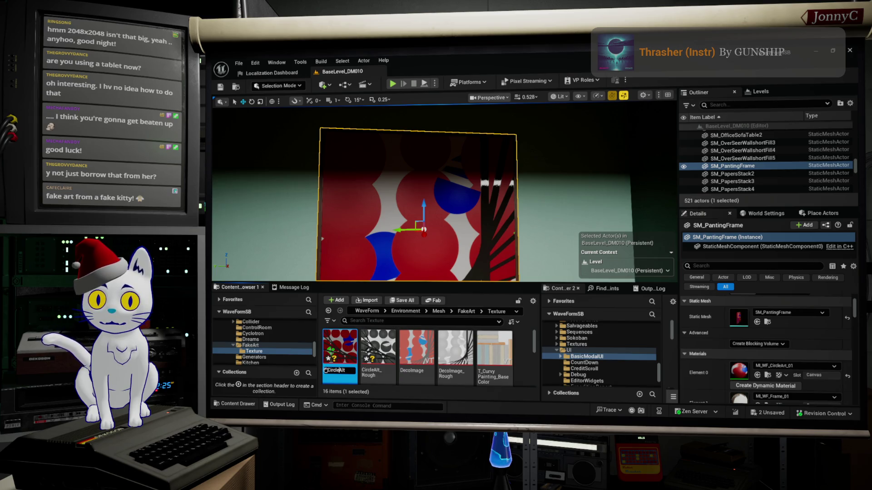
left_click(327, 370)
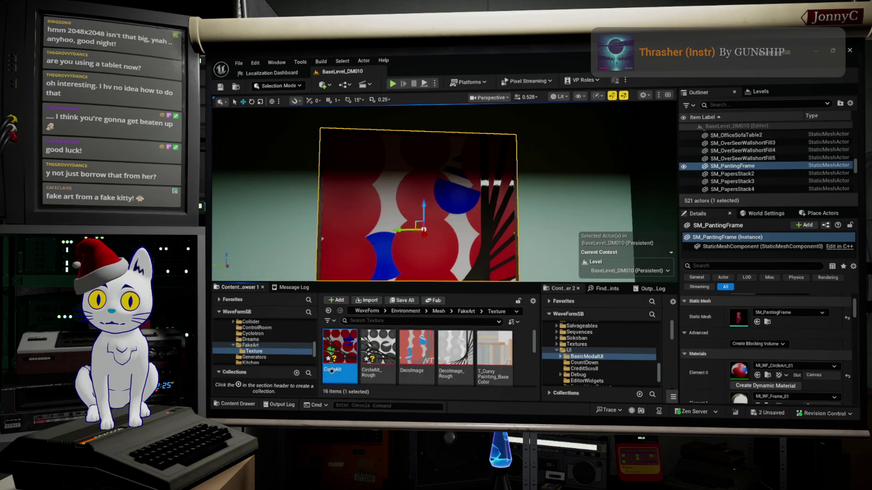
key("Return")
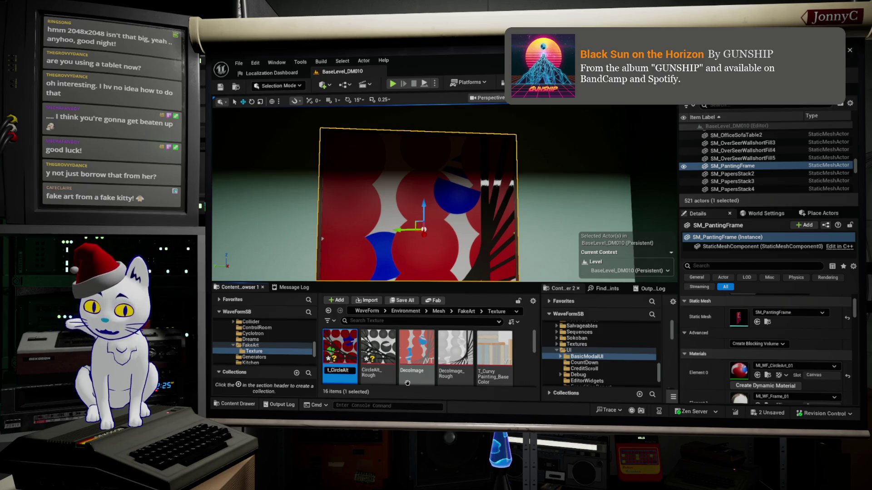
type("_co")
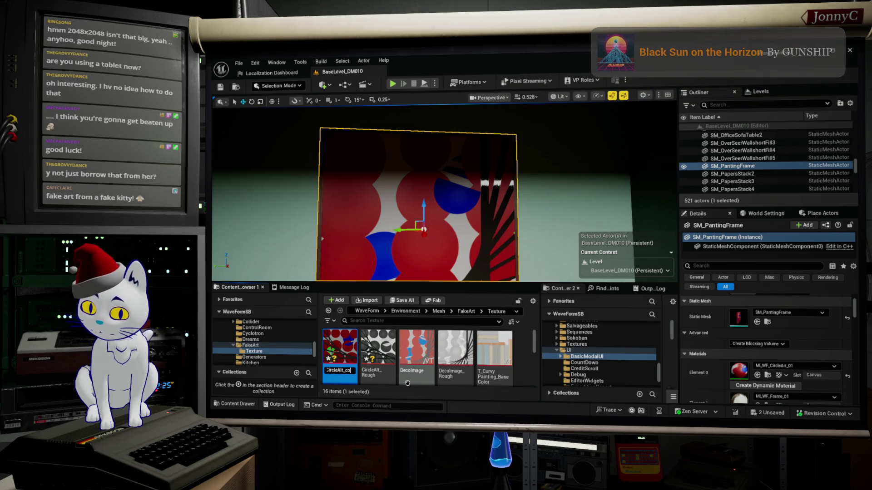
type("lor[")
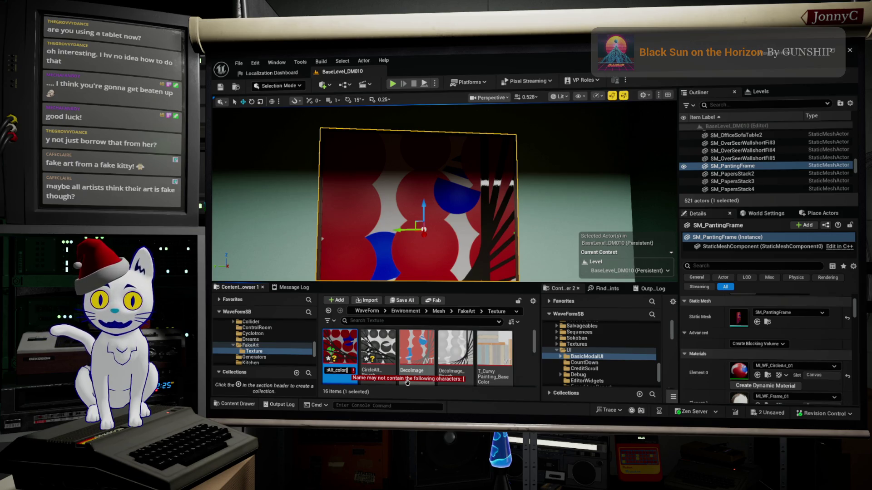
key("BackSpace")
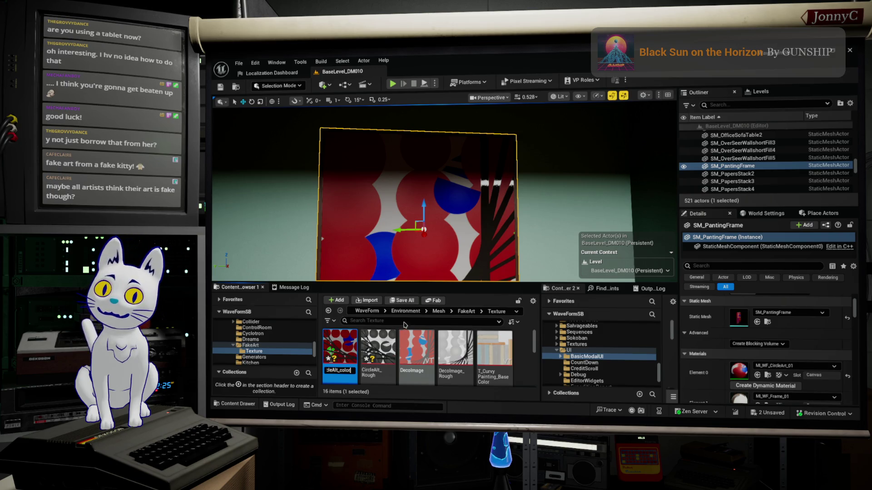
left_click(460, 236)
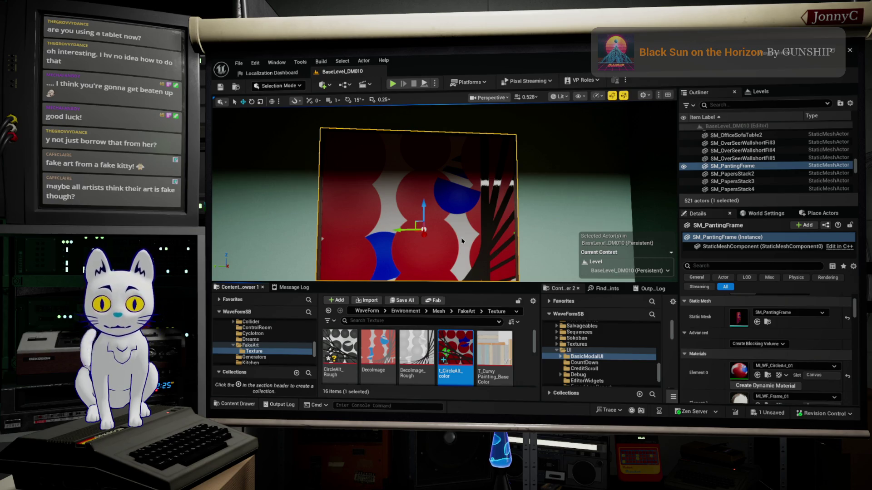
key("alt+Tab")
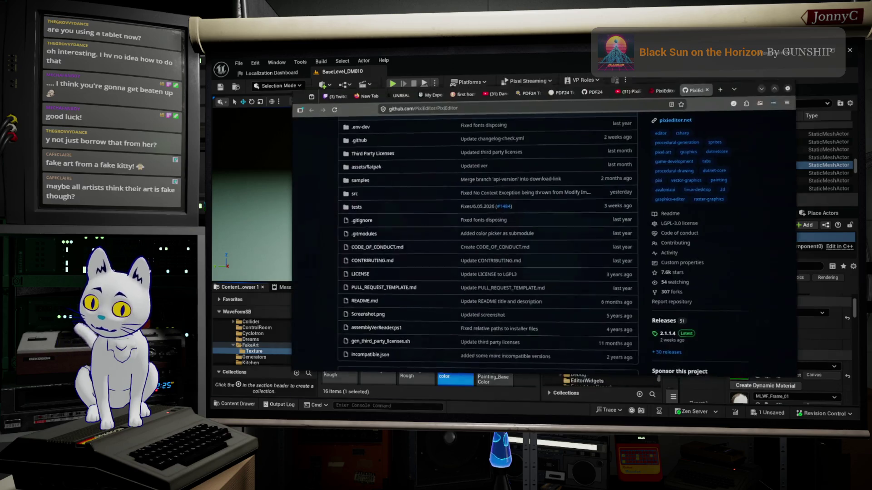
- Load opentabletdriver.net in a new Firefox tab and skim its installation options
left_click(724, 83)
left_click(648, 98)
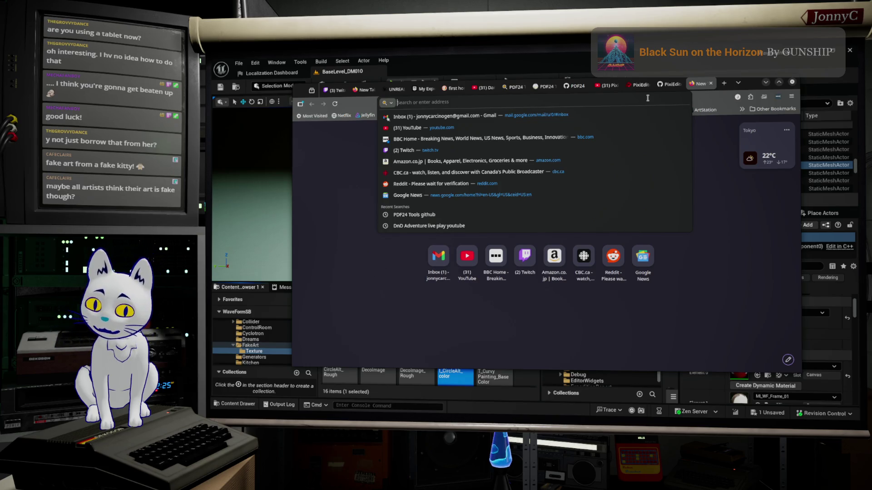
type("opentabletdriver.net/")
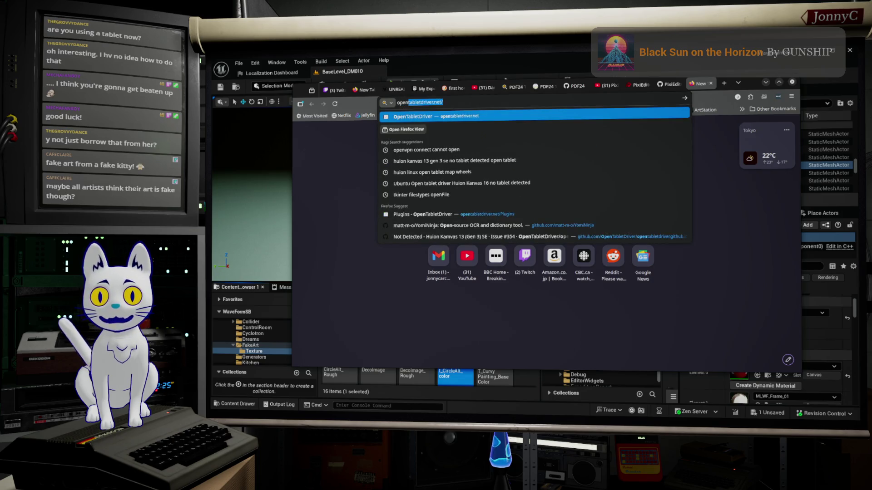
key("Return")
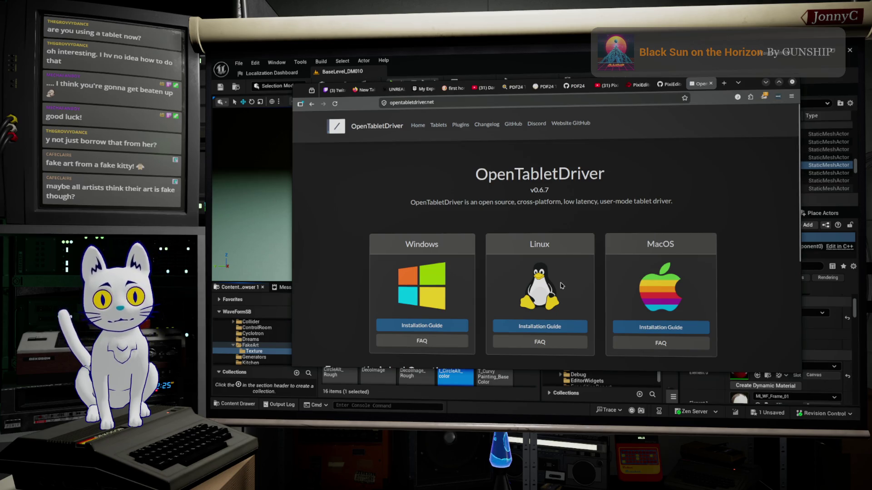
scroll(562, 286, "down", 1)
scroll(559, 291, "up", 1)
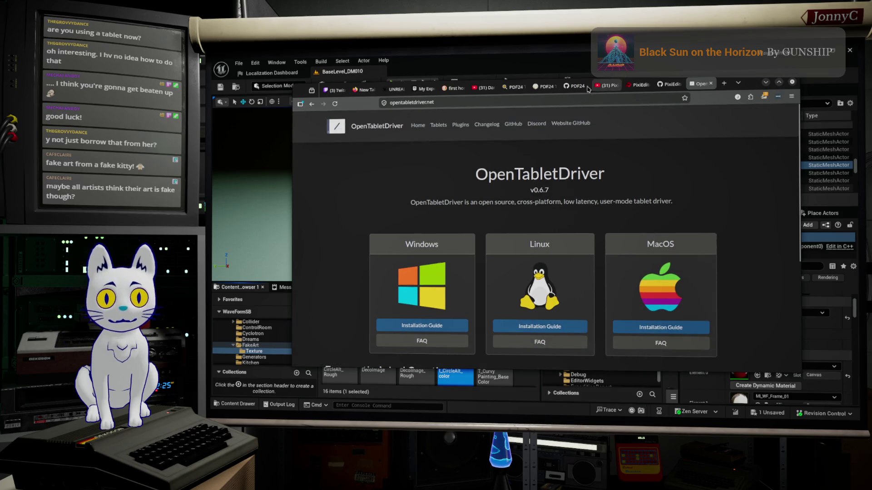
- Go from the site to the OpenTabletDriver GitHub repository's Issues list
left_click(573, 124)
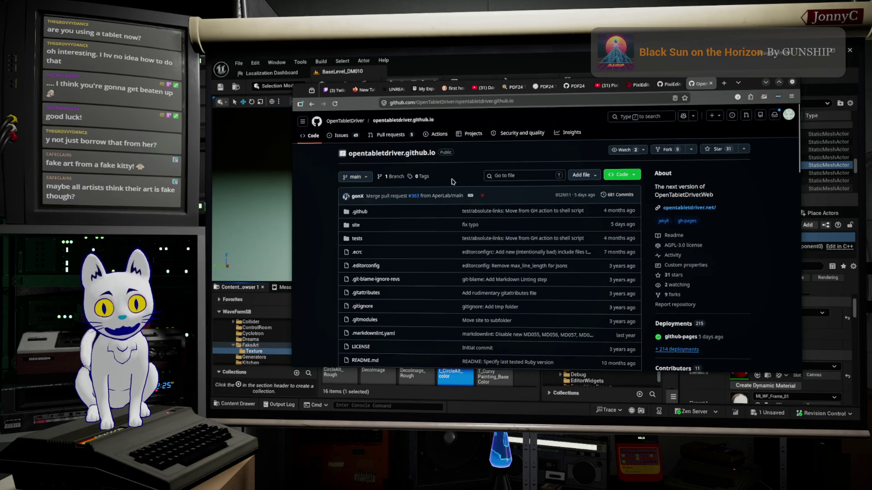
left_click(351, 122)
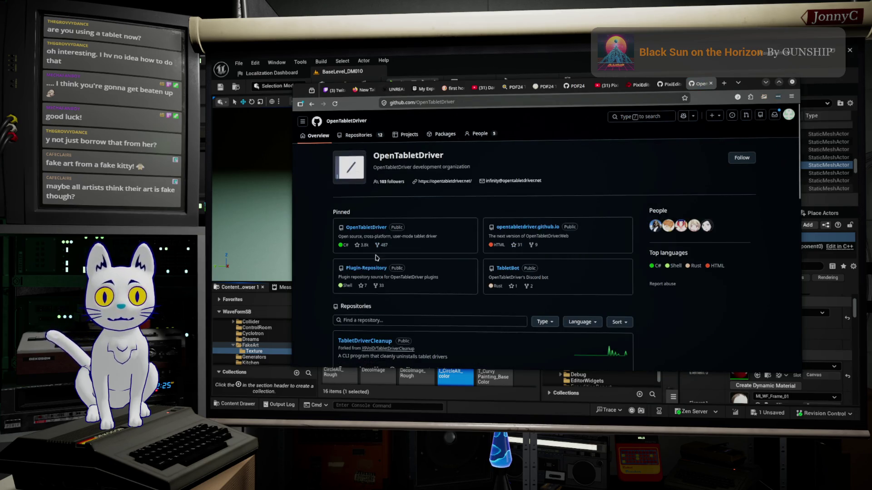
left_click(364, 229)
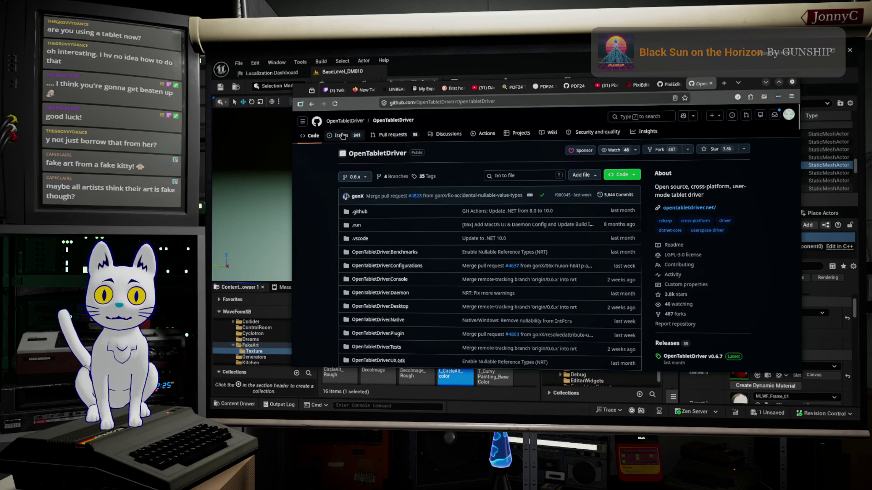
left_click(343, 136)
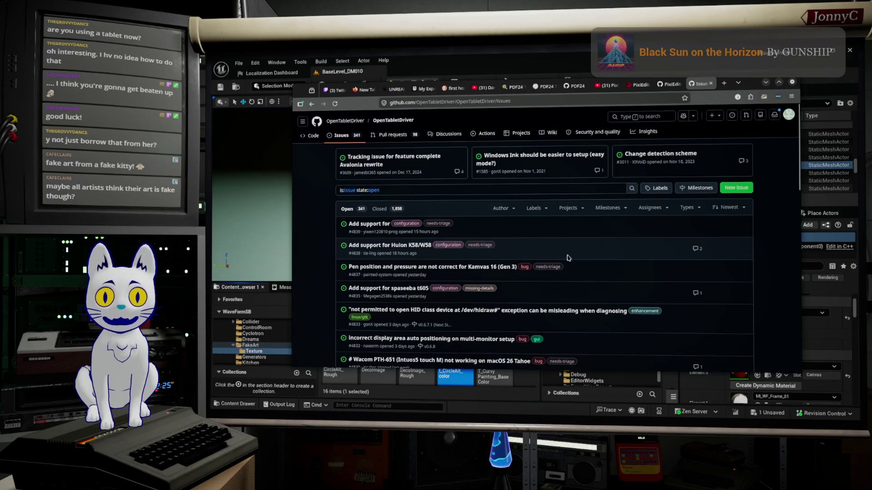
scroll(651, 274, "down", 3)
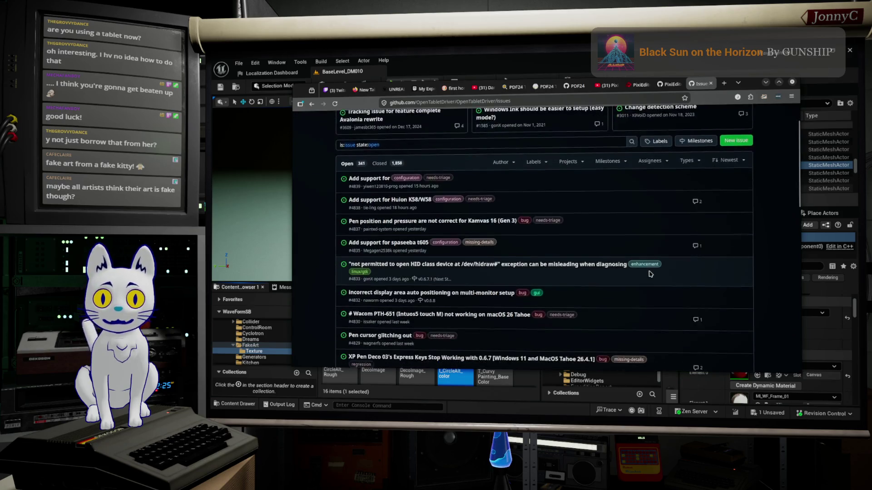
scroll(650, 274, "down", 4)
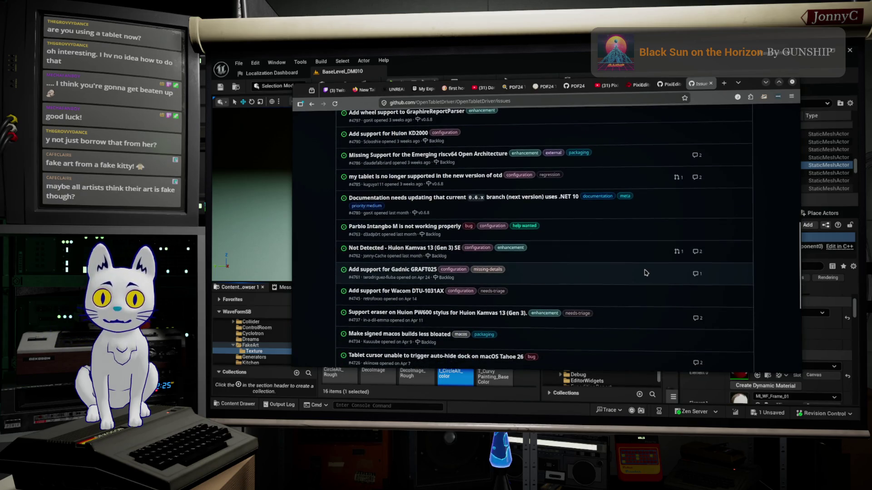
scroll(647, 273, "down", 1)
scroll(646, 273, "down", 2)
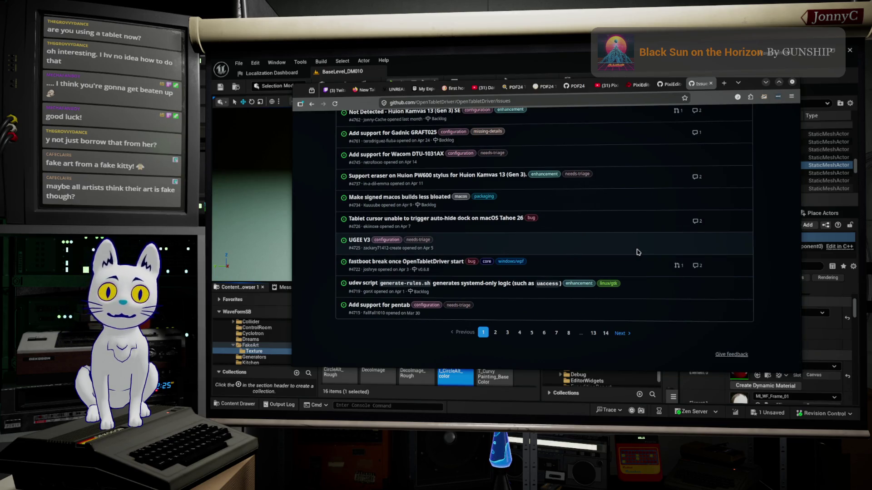
scroll(638, 252, "up", 2)
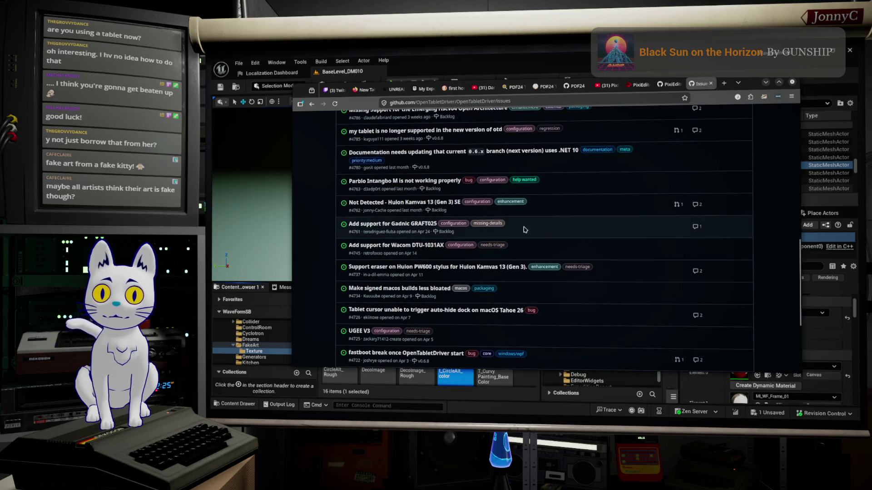
- Read issue #4762 about the Kamvas 13 (Gen 3) SE not being detected, then minimize the browser
left_click(449, 203)
scroll(613, 250, "down", 6)
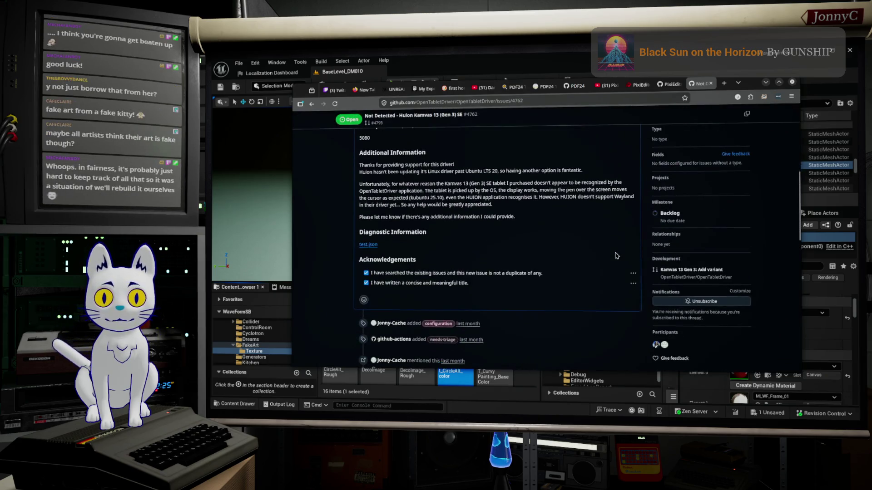
scroll(615, 256, "down", 5)
scroll(616, 256, "down", 4)
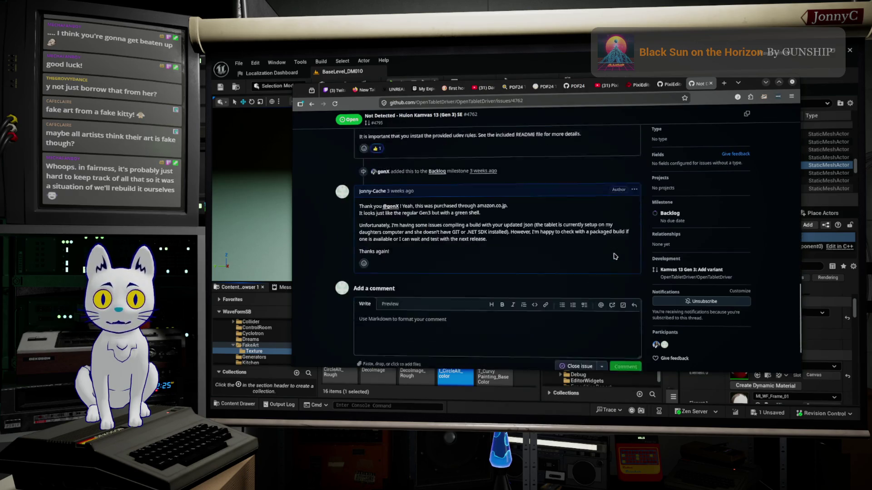
scroll(615, 256, "up", 10)
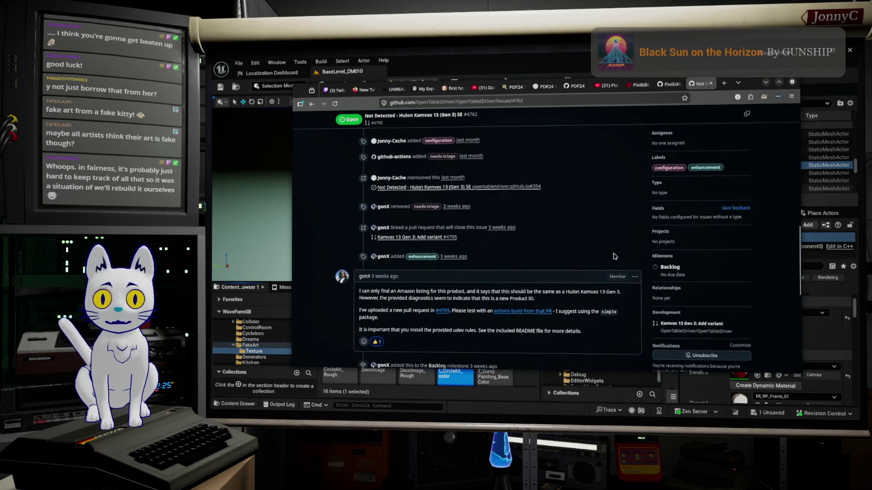
scroll(615, 256, "up", 6)
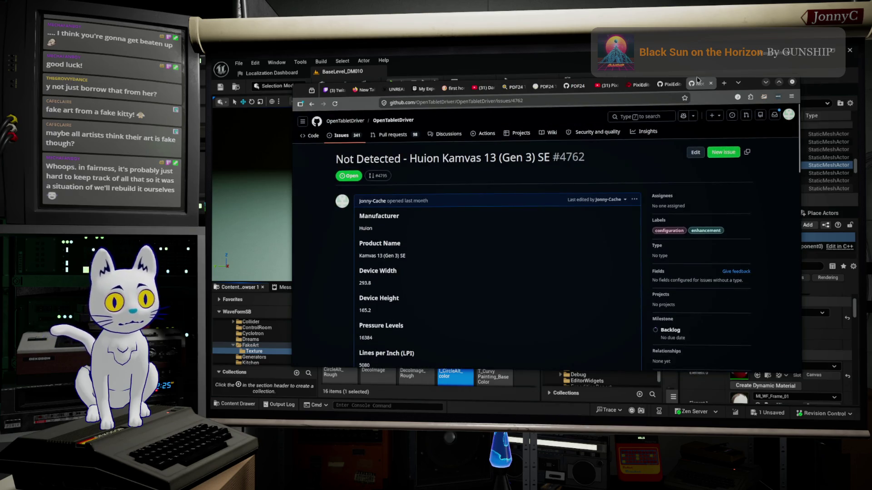
left_click(766, 82)
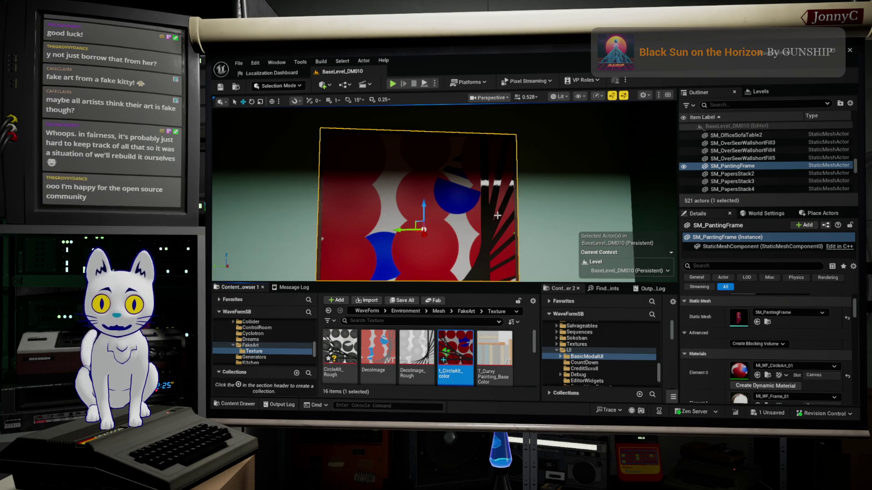
- Rename the CircleAlt_Rough texture to t_CircleAlt_Rough
mouse_move(458, 348)
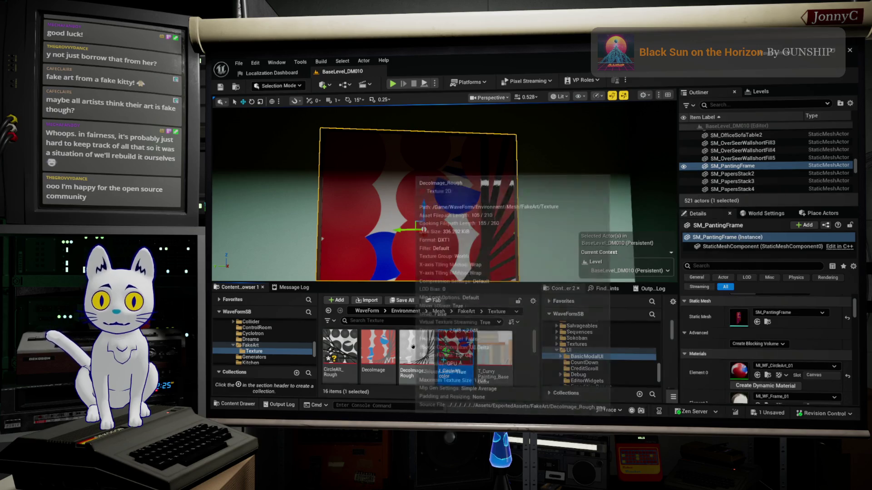
left_click(348, 348)
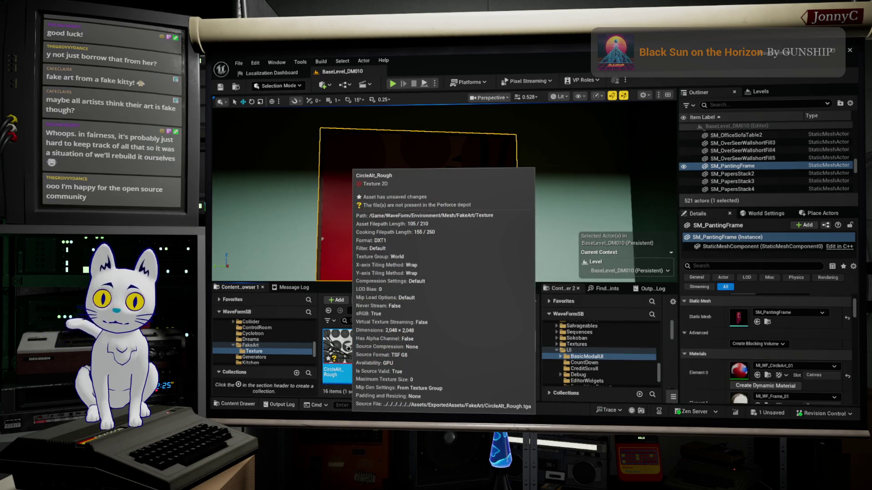
left_click(343, 369)
type("T_")
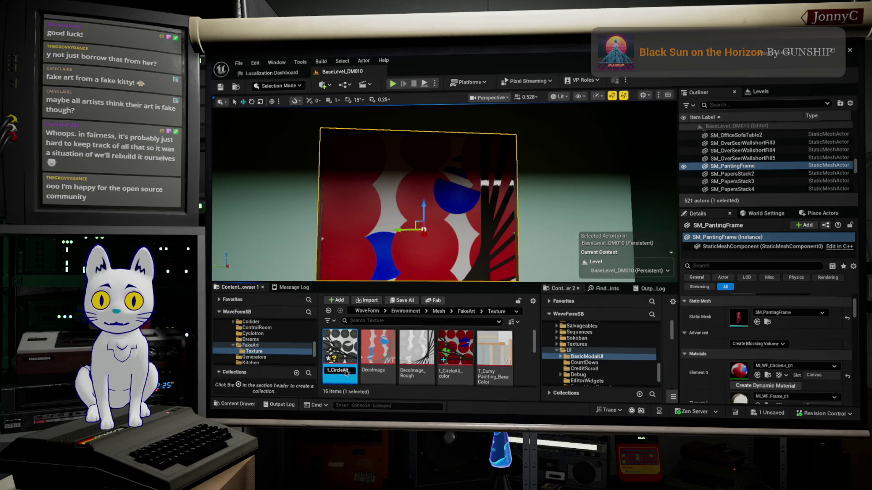
key("Return")
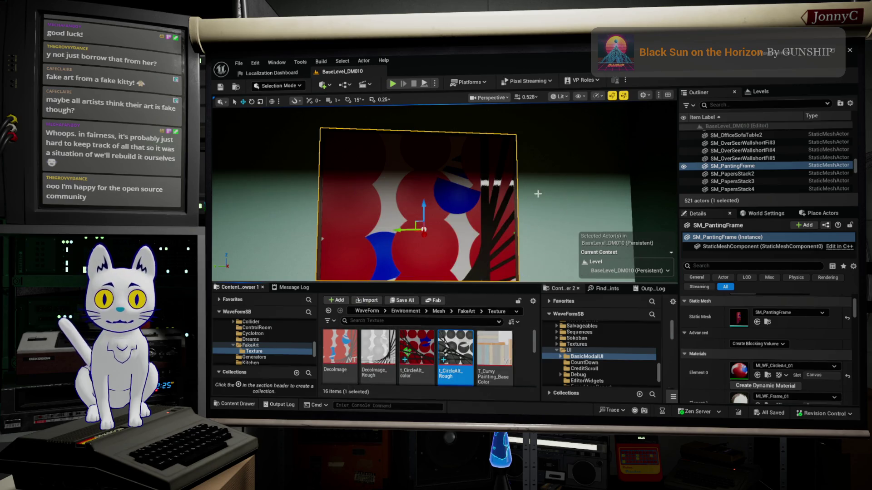
- Duplicate MI_WF_CircleArt_01 in the FakeArt folder to create MI_WF_CircleArt_02
left_click(272, 346)
right_click(370, 349)
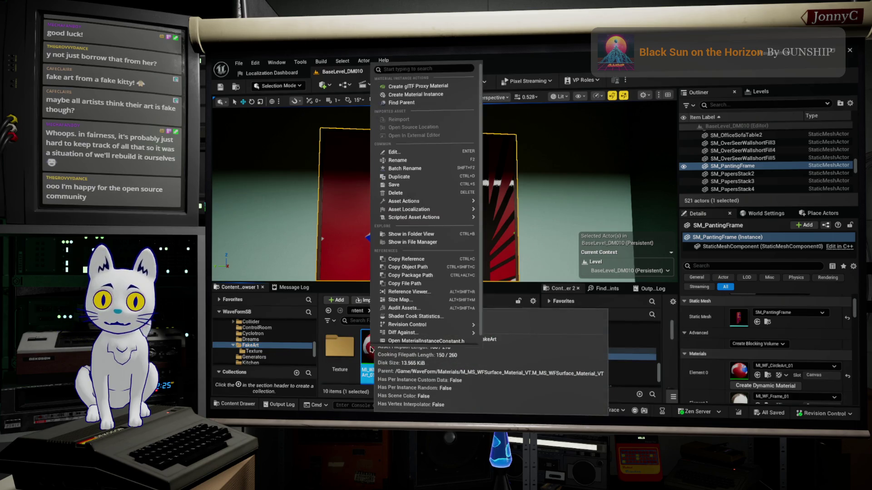
left_click(426, 177)
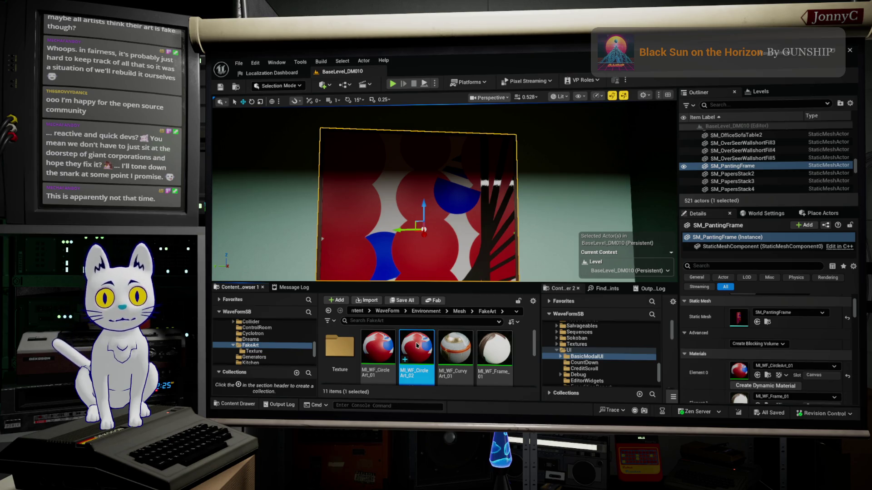
- Open MI_WF_CircleArt_02 in a floating editor next to the Texture folder
double_click(416, 345)
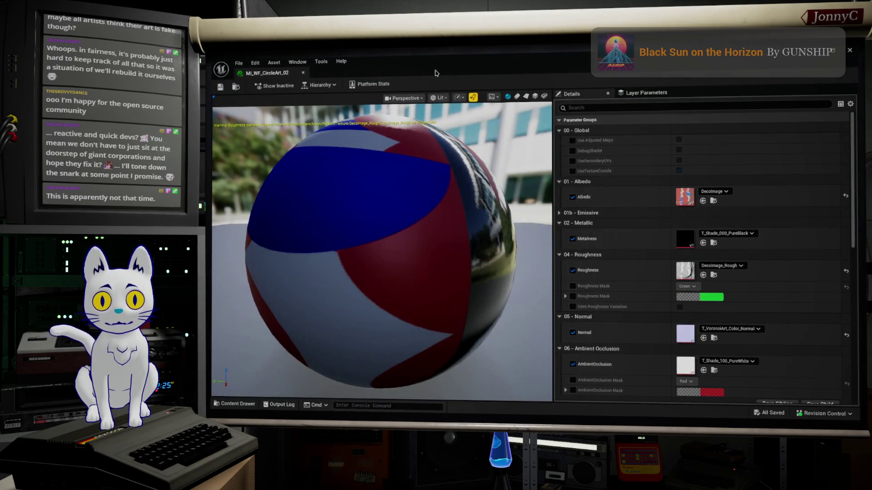
mouse_move(554, 66)
left_mouse_down()
mouse_move(485, 97)
mouse_move(668, 132)
mouse_move(662, 106)
left_mouse_up()
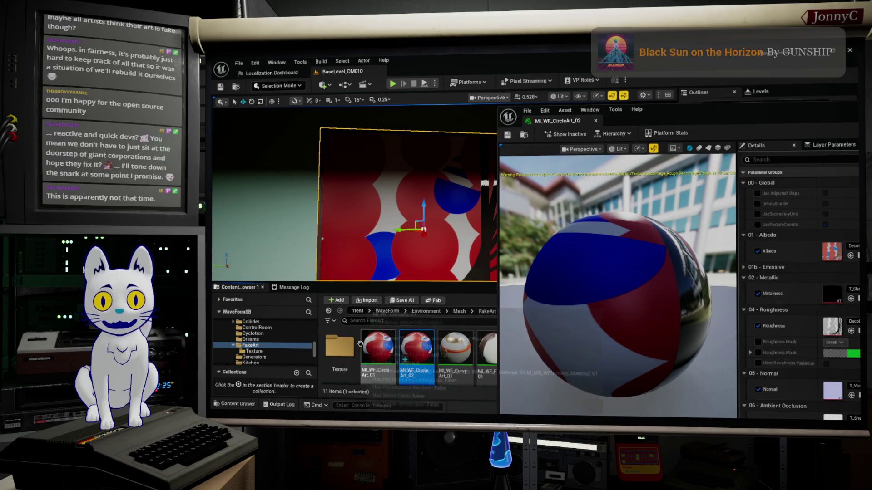
double_click(341, 349)
left_click(456, 349)
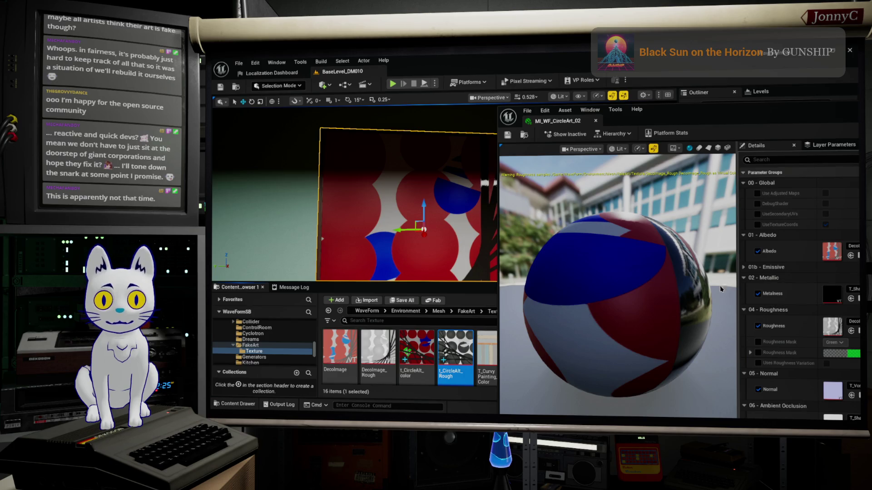
left_click_drag(728, 111, 702, 106)
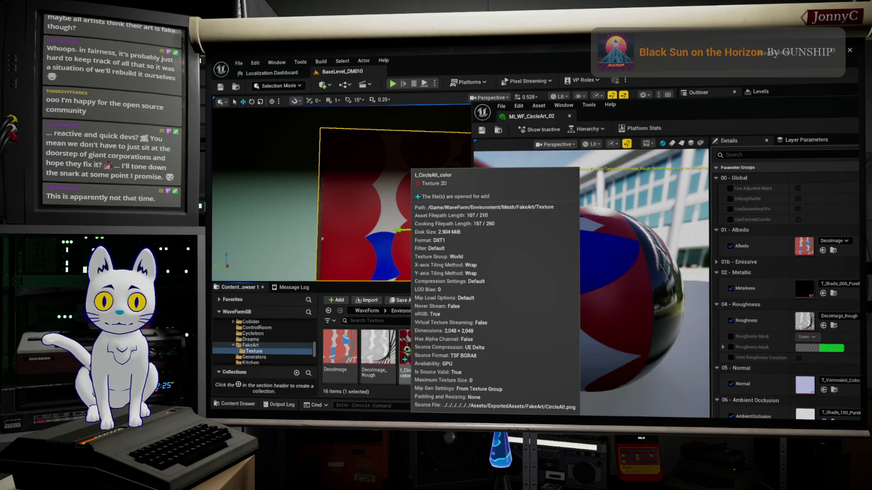
- Convert t_CircleAlt_color and t_CircleAlt_Rough to virtual textures
left_click(407, 350)
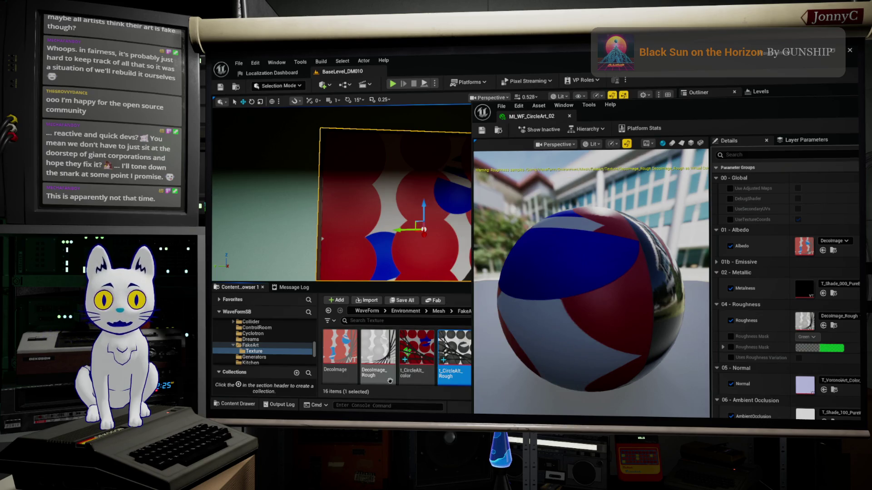
left_click(442, 348, "ctrl")
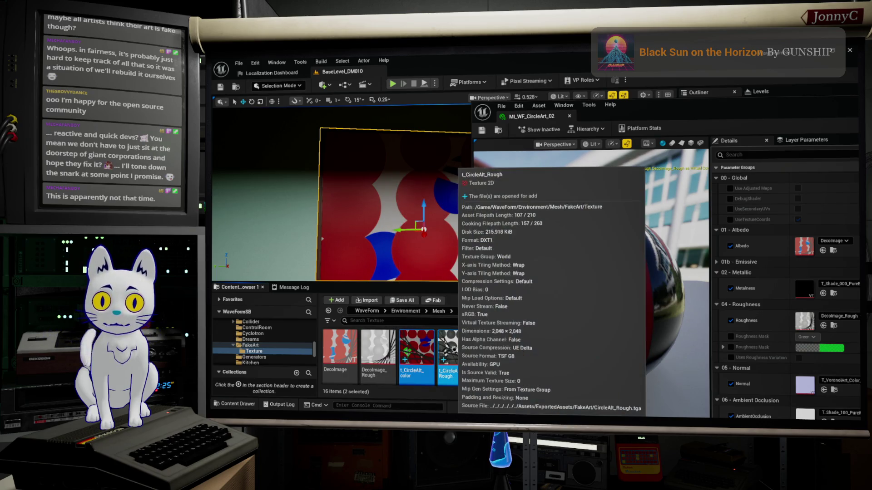
right_click(455, 352)
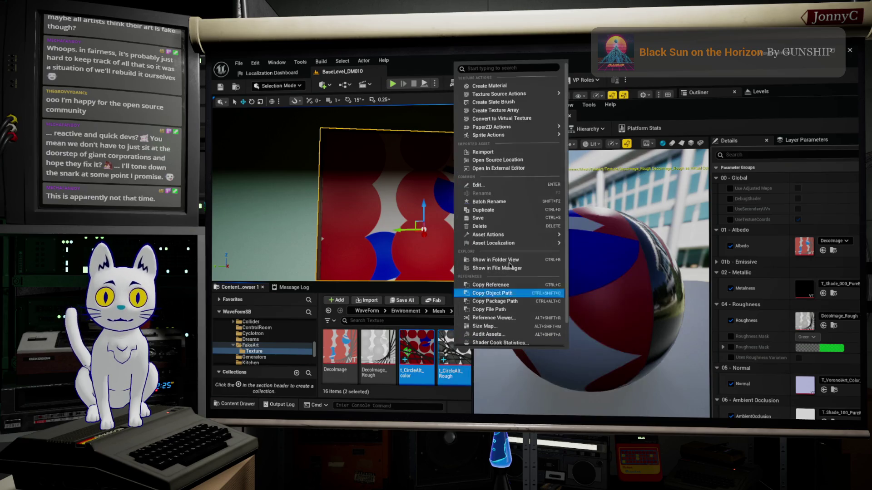
left_click(558, 120)
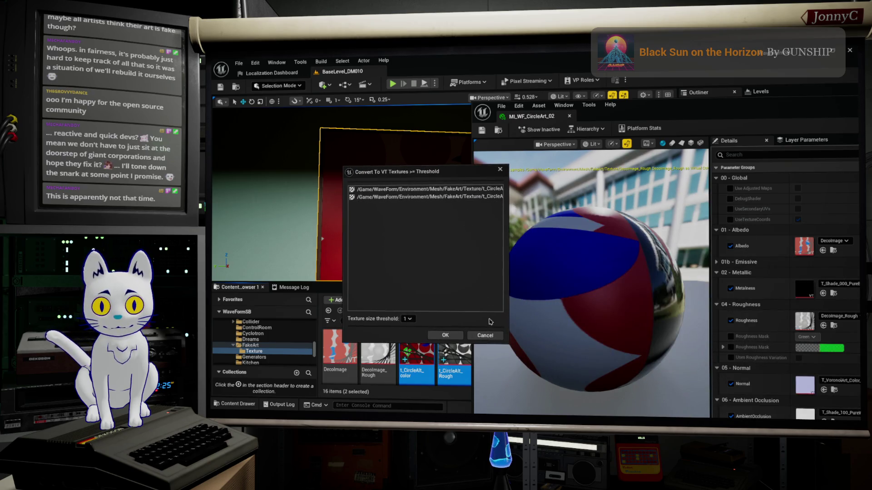
left_click(446, 336)
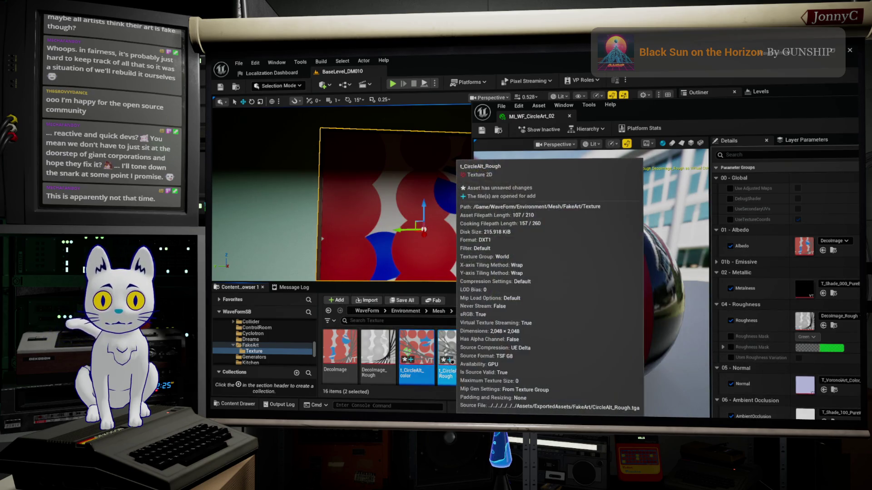
- Assign t_CircleAlt_color to Albedo and t_CircleAlt_Rough to Roughness in MI_WF_CircleArt_02
mouse_move(720, 115)
left_mouse_down()
mouse_move(678, 113)
mouse_move(709, 112)
left_mouse_up()
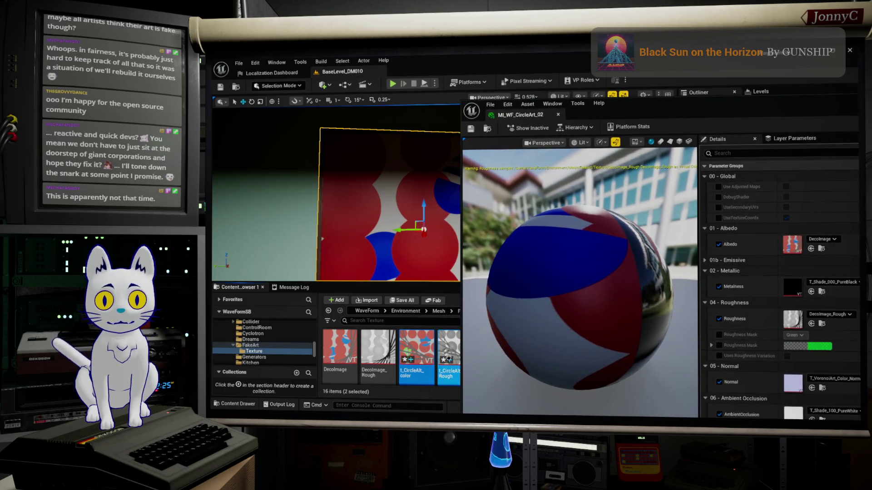
left_click(416, 350)
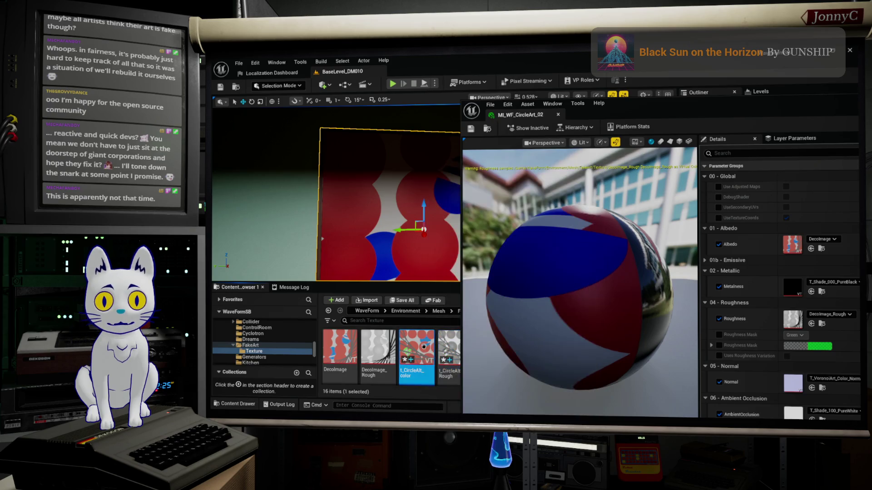
left_click(811, 249)
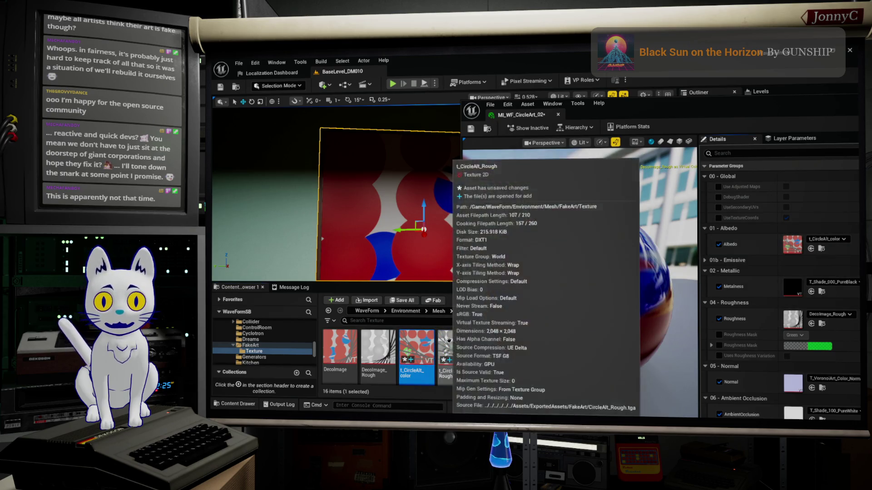
left_click(458, 346)
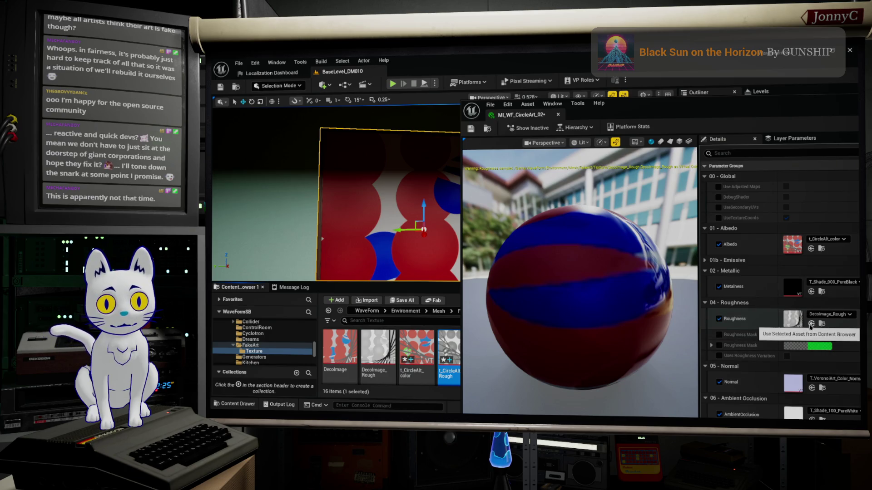
left_click(812, 324)
mouse_move(580, 281)
left_mouse_down()
mouse_move(580, 327)
mouse_move(686, 315)
left_mouse_up()
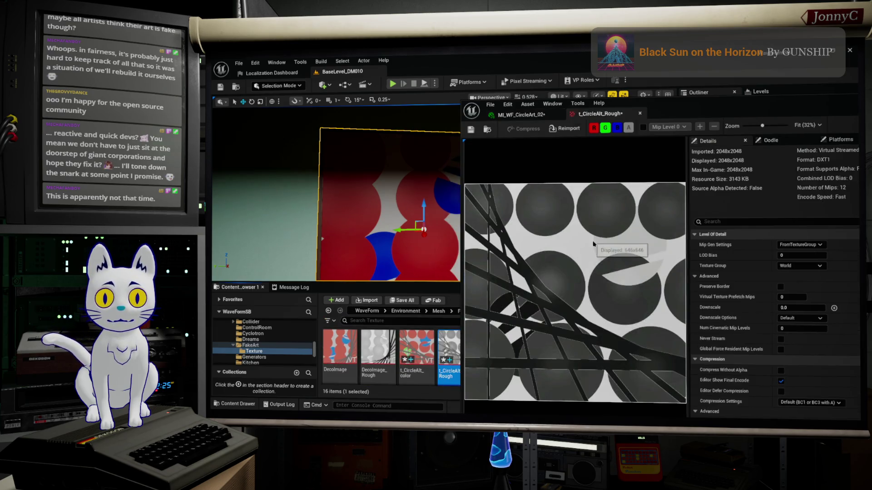
- Disable sRGB on the t_CircleAlt_Rough texture and save it
scroll(803, 363, "down", 3)
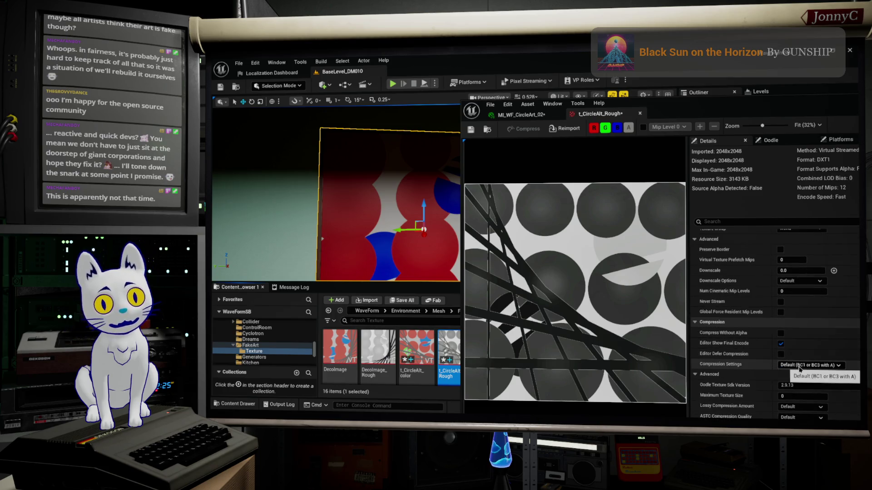
scroll(809, 373, "down", 1)
scroll(809, 373, "down", 4)
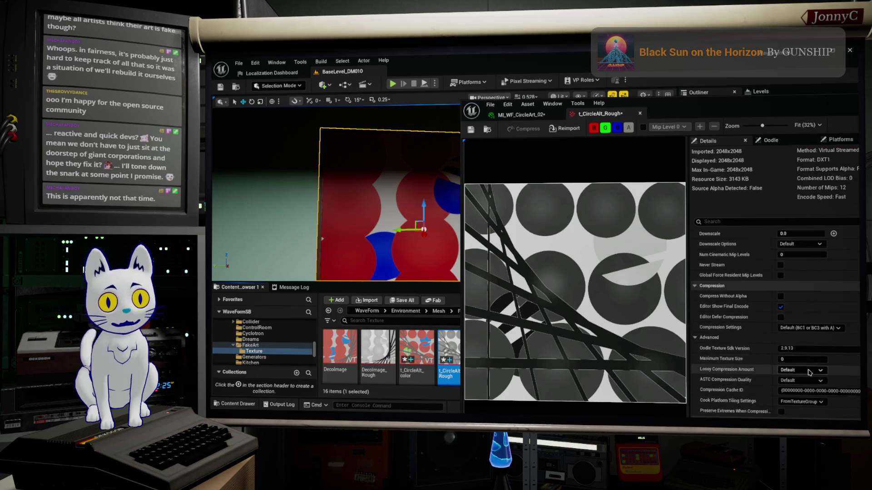
scroll(809, 372, "down", 1)
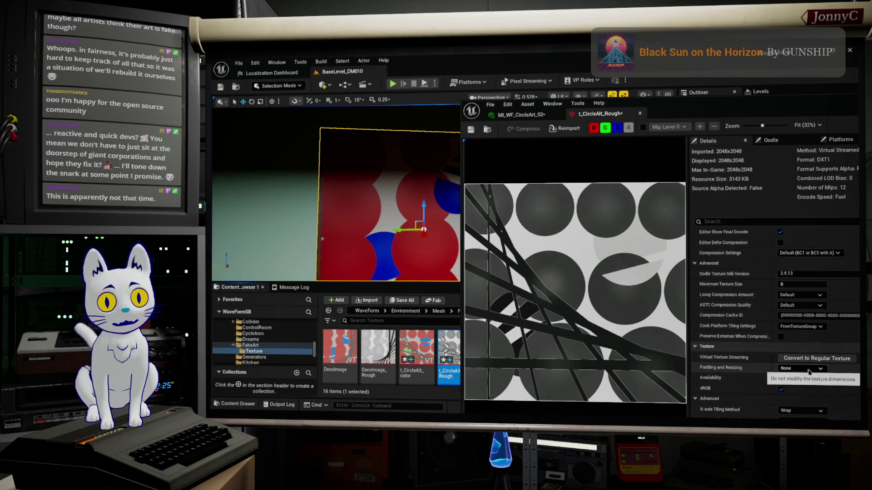
left_click(781, 390)
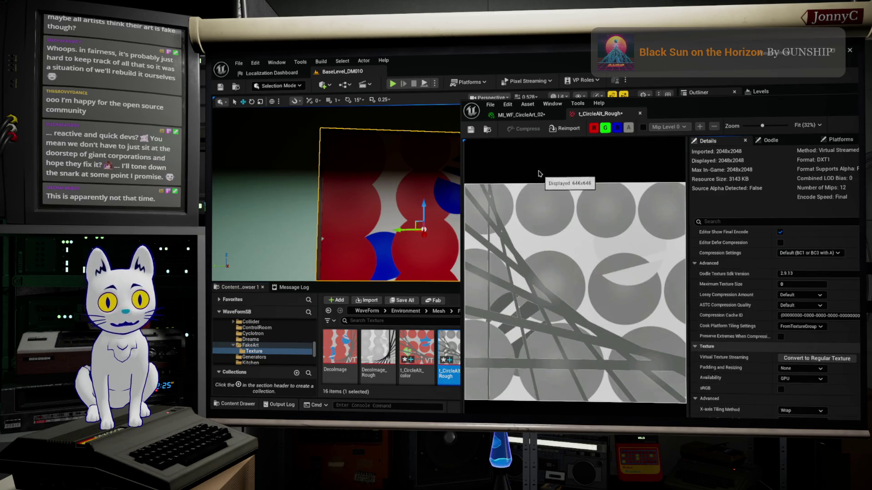
left_click(472, 130)
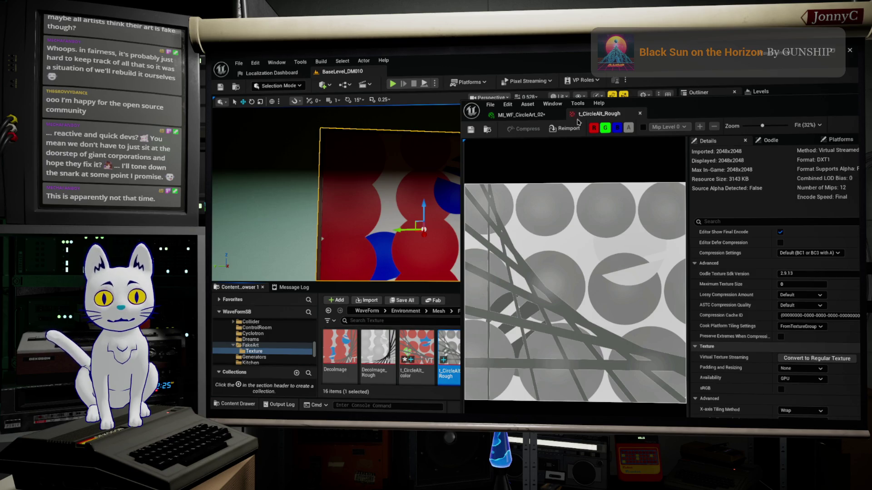
- Inspect the t_CircleAlt_color texture settings, then close the texture editor
left_click(520, 114)
left_click(425, 344)
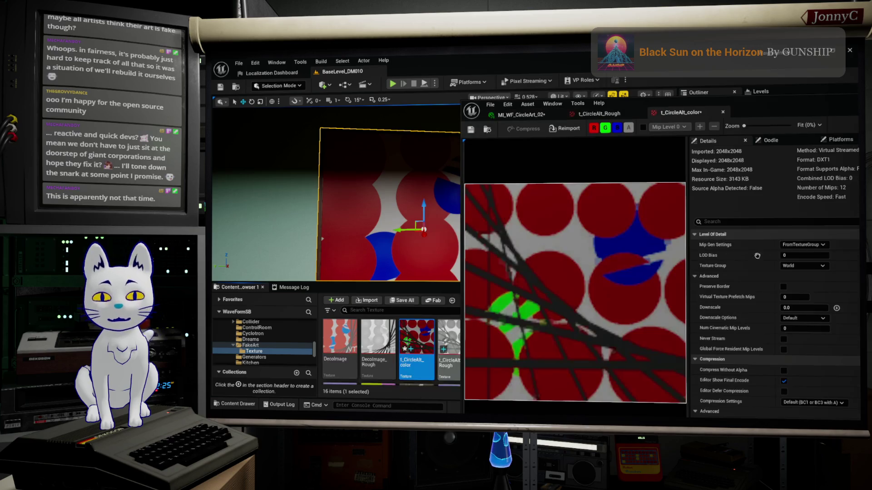
scroll(800, 350, "down", 5)
scroll(800, 350, "down", 1)
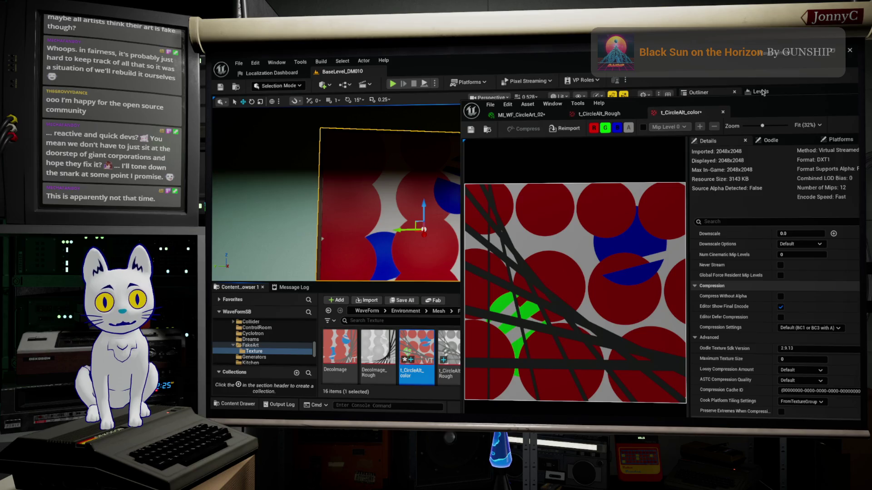
left_click(762, 103)
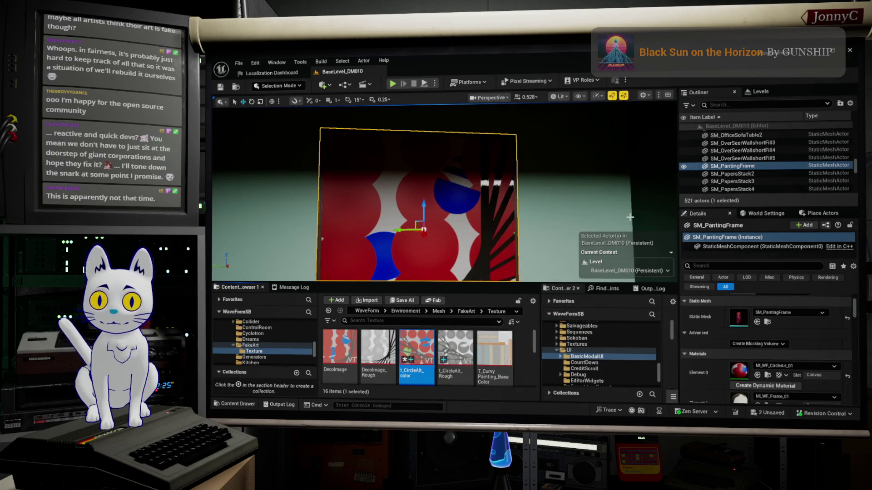
- Move the painting frame left along the wall and place a duplicate, SM_PaintingFrame2, to its right
key("f")
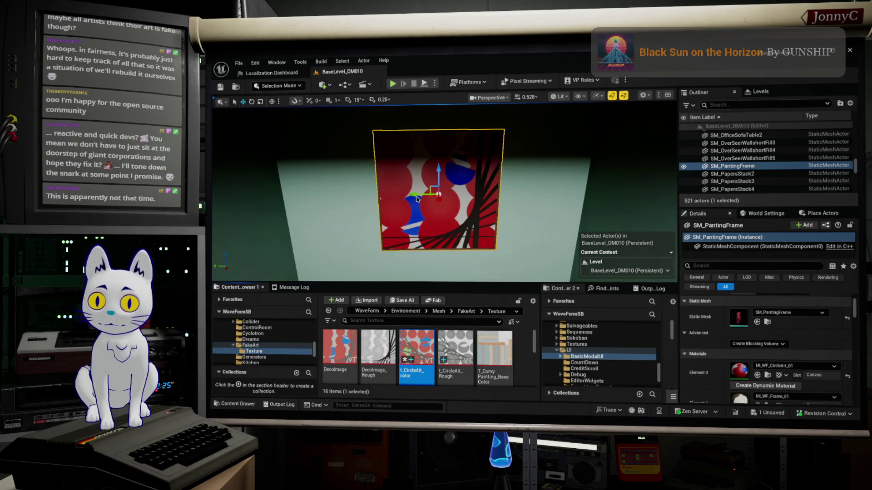
left_click_drag(416, 197, 348, 202)
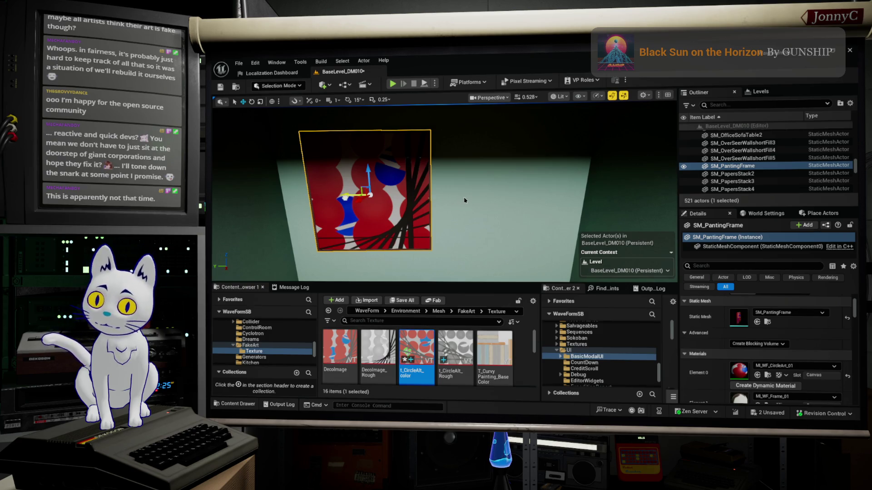
key("ctrl+d")
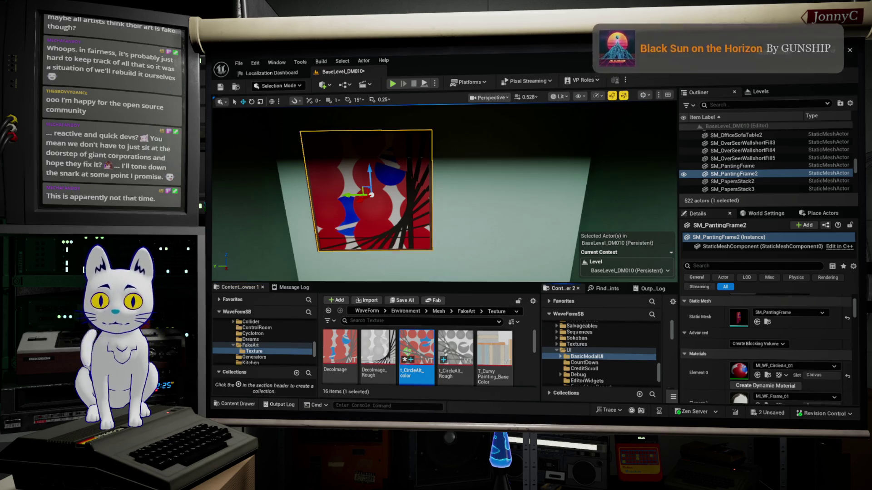
left_click_drag(364, 186, 388, 182)
mouse_move(380, 253)
left_mouse_down()
mouse_move(494, 244)
mouse_move(508, 173)
left_mouse_up()
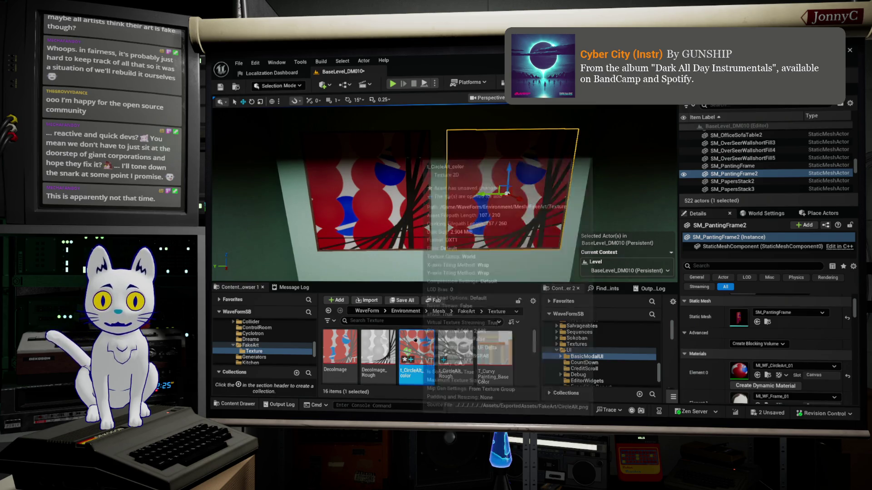
key("ctrl+b")
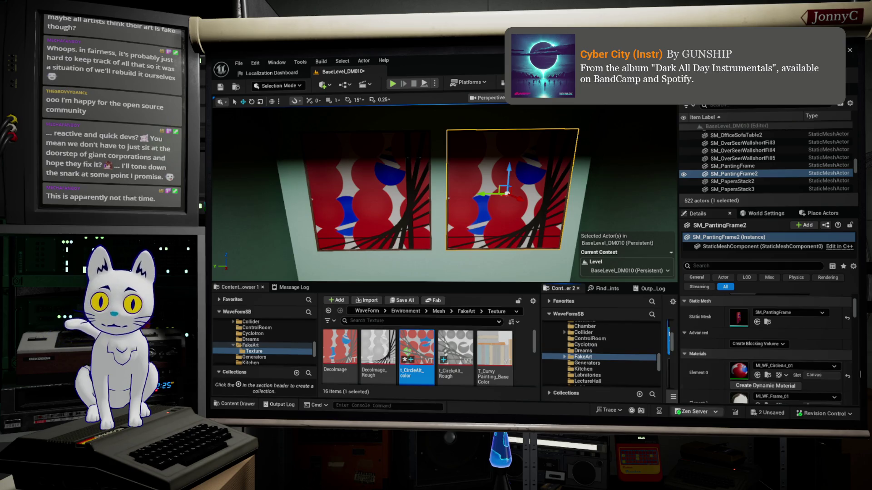
- Set the duplicate frame's Element 0 to ML_WF_CircleArt_02 and orbit around it up close
left_click(757, 375)
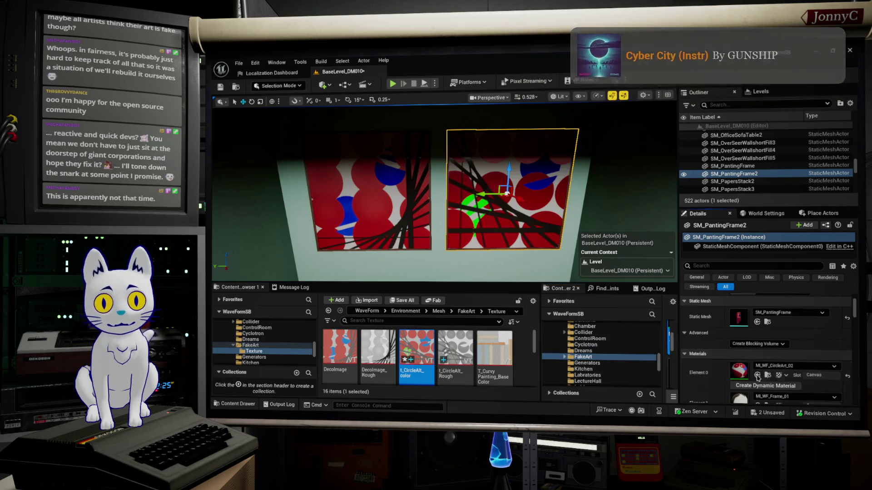
left_click_drag(445, 191, 420, 196)
key("f")
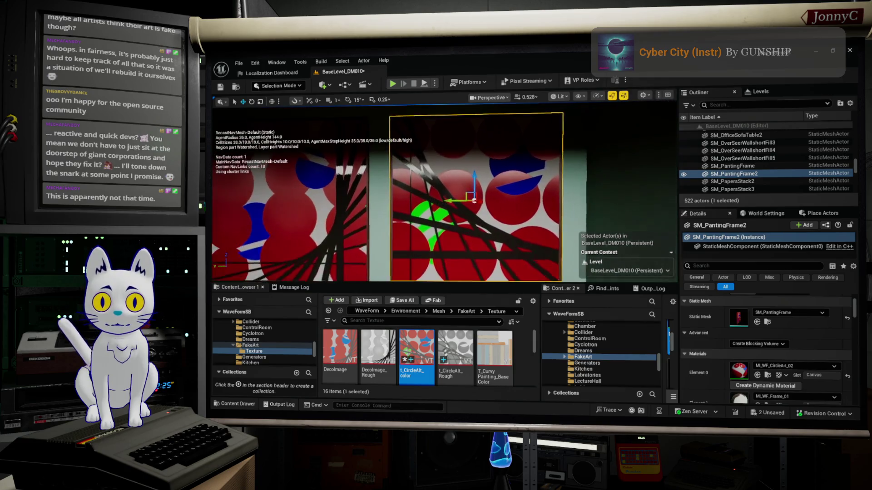
key("p")
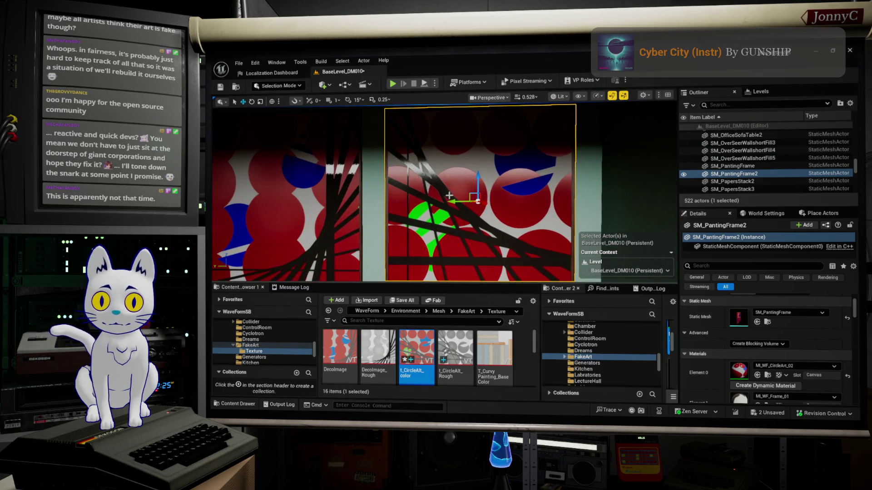
key("p")
mouse_move(436, 199)
left_mouse_down()
mouse_move(391, 191)
mouse_move(401, 169)
left_mouse_up()
key("p")
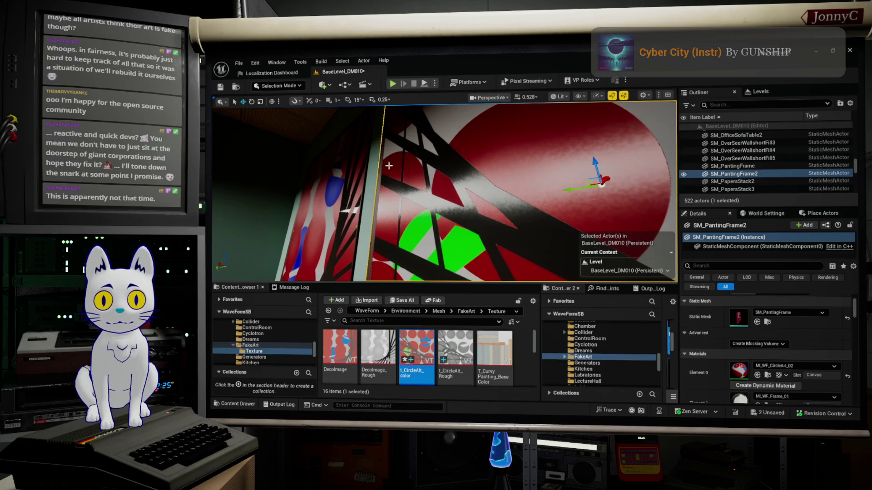
left_click_drag(446, 195, 427, 200)
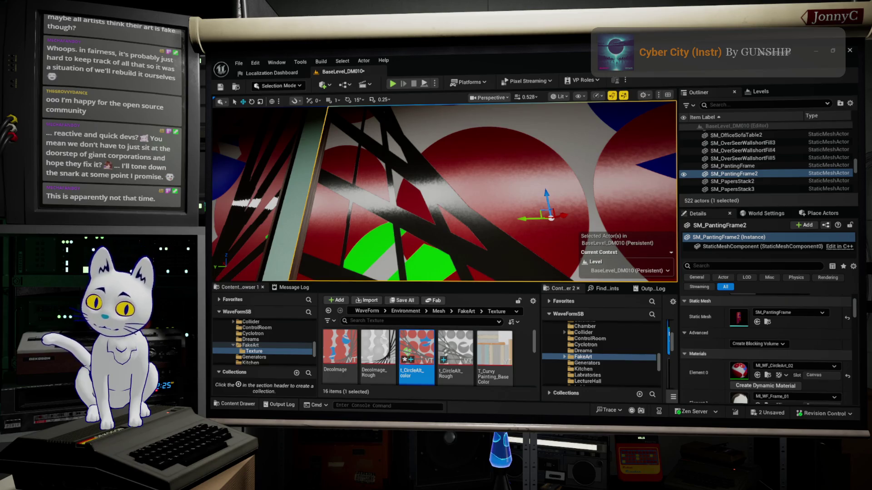
key("alt+Tab")
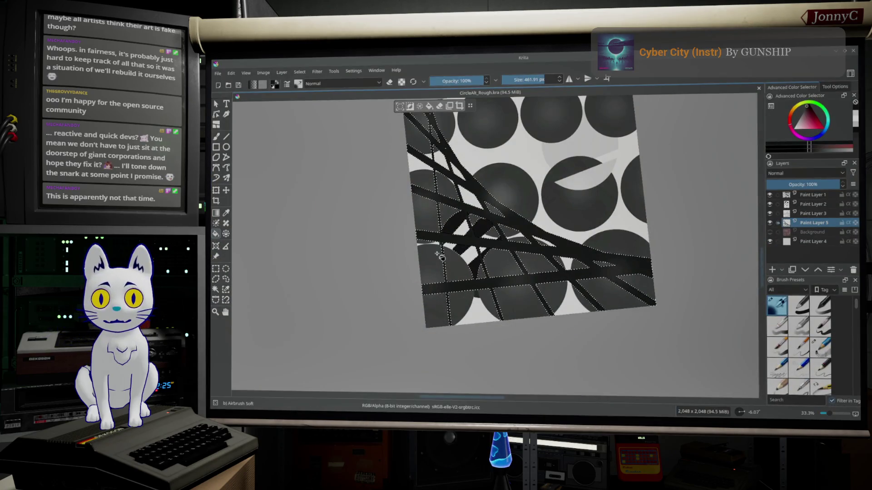
- Show the Background layer and select the small diamond gap with Contiguous Selection
scroll(465, 219, "up", 5)
key("Tab")
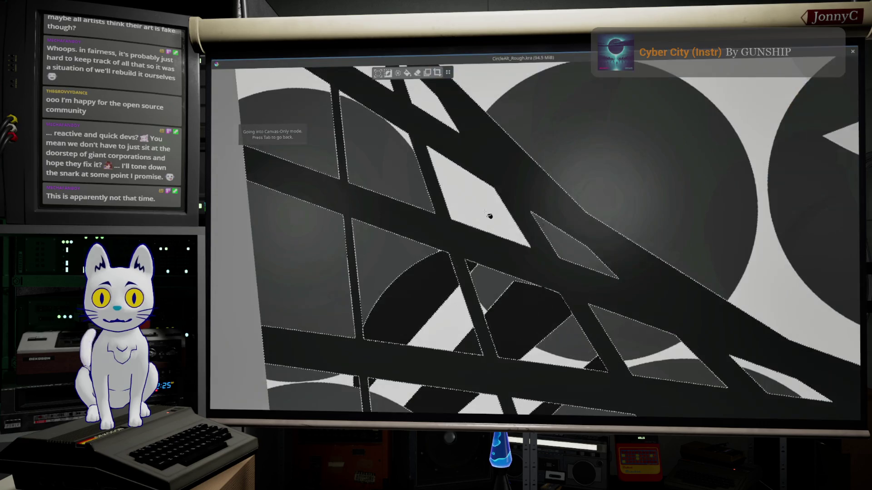
key("Tab")
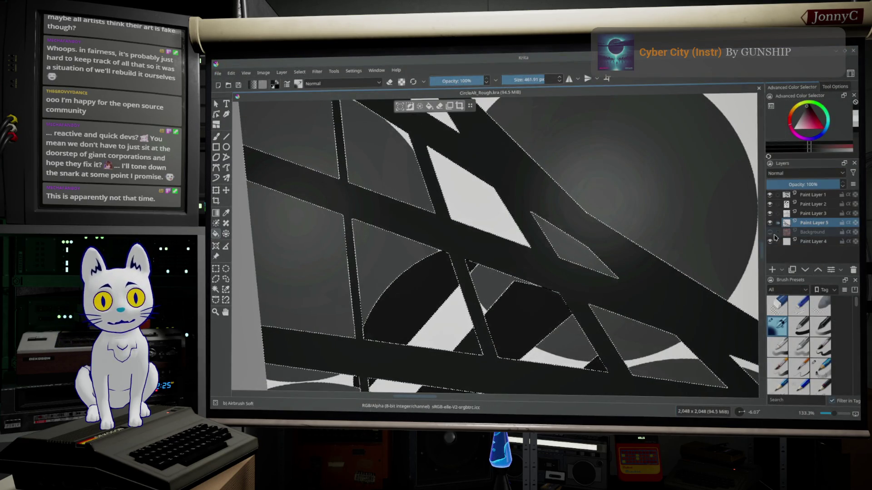
left_click(770, 233)
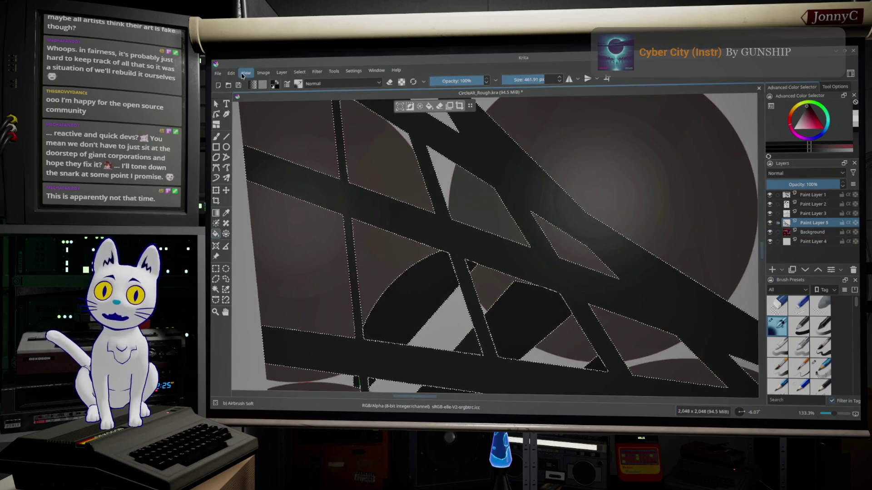
left_click(813, 232)
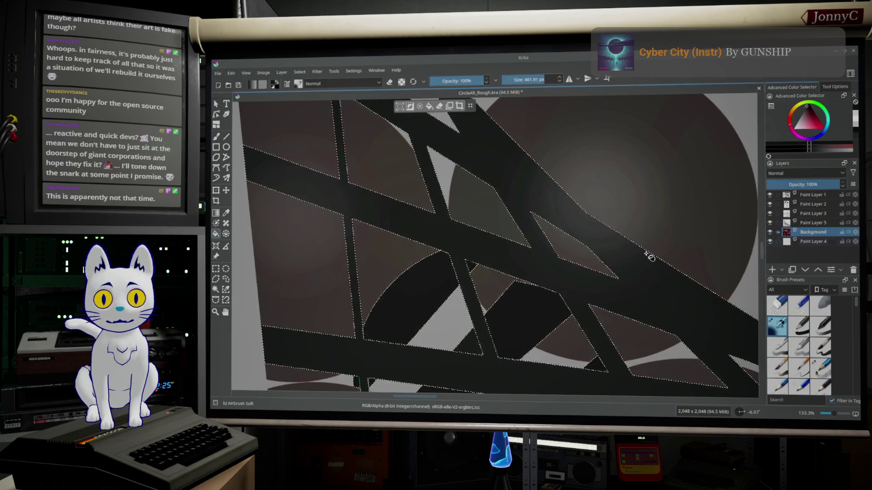
left_click(226, 213)
left_click(215, 290)
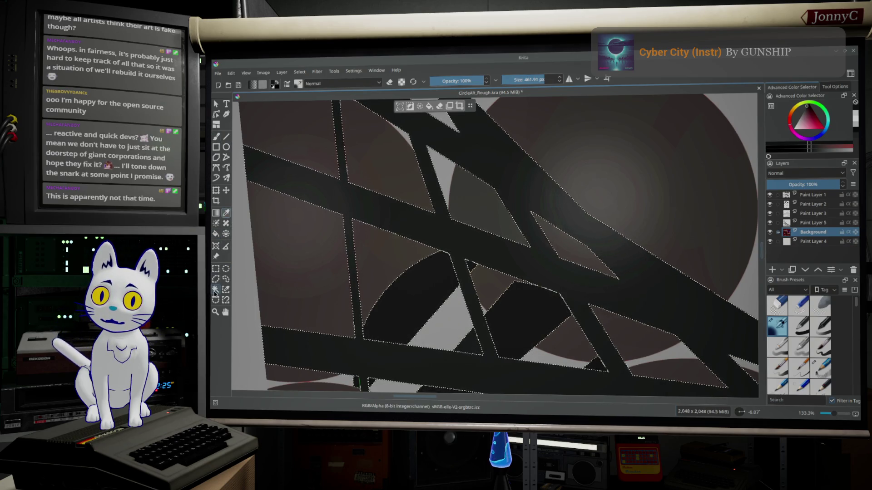
left_click(470, 195)
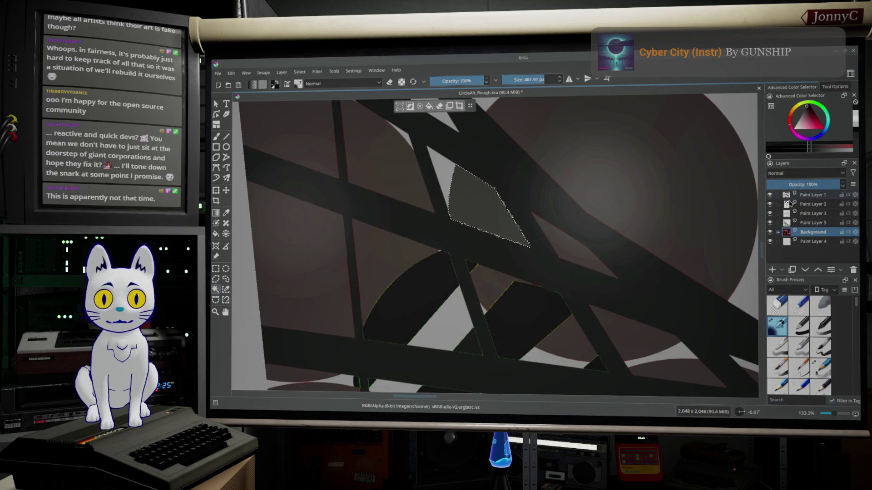
- Turn on Paint Layers 1–4 and make Paint Layer 1 the active layer
left_click(770, 198)
left_click(770, 199)
left_click(770, 196)
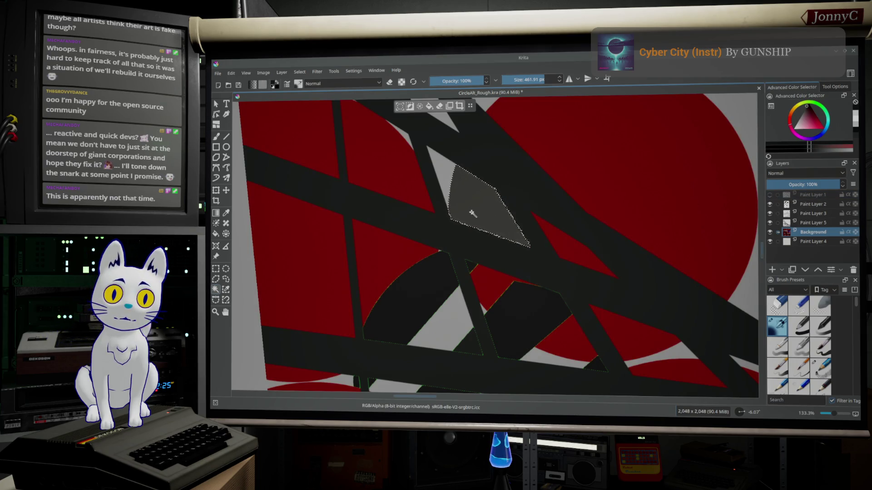
left_click(770, 213)
left_click(770, 205)
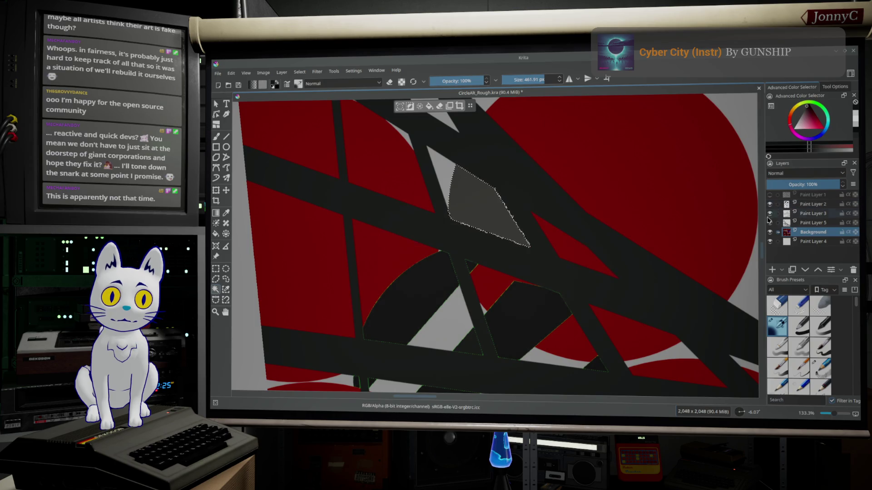
left_click(769, 242)
left_click(770, 194)
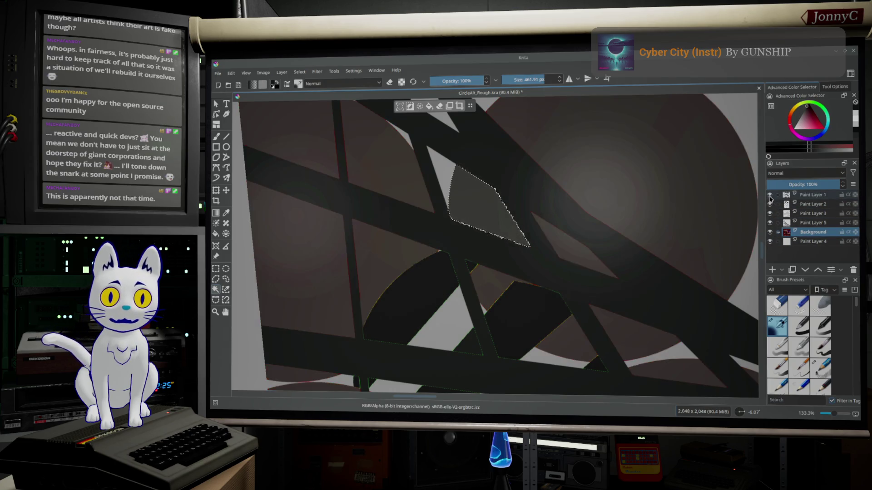
left_click(802, 198)
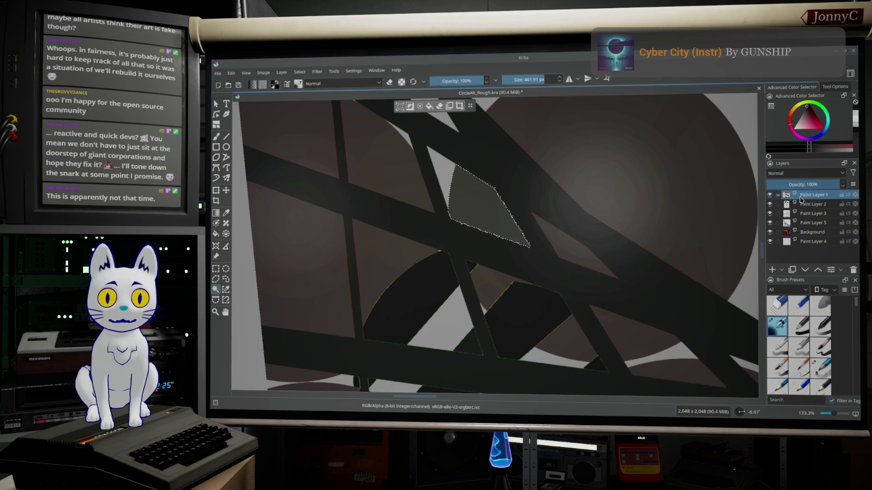
scroll(552, 240, "up", 1)
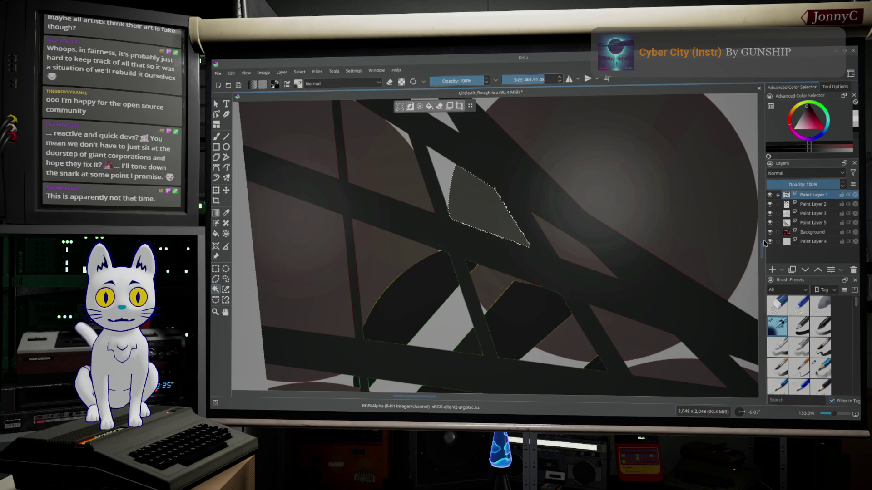
left_click(771, 233)
left_click(770, 233)
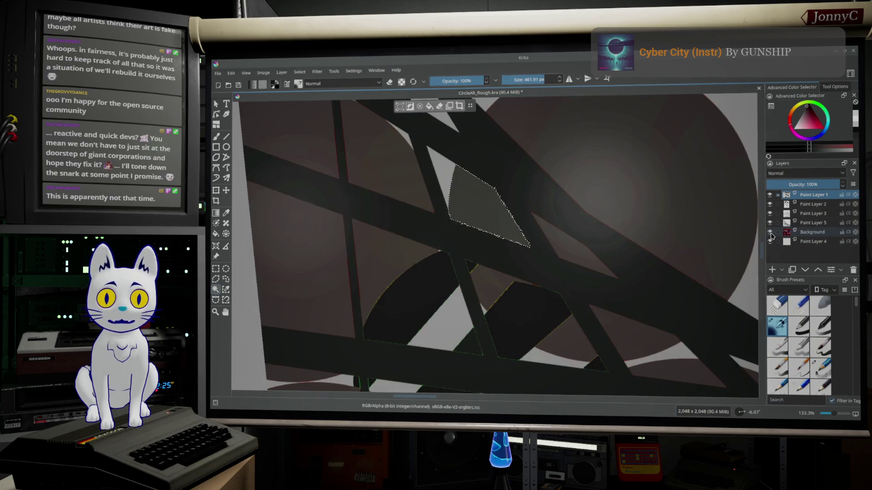
scroll(555, 206, "down", 4)
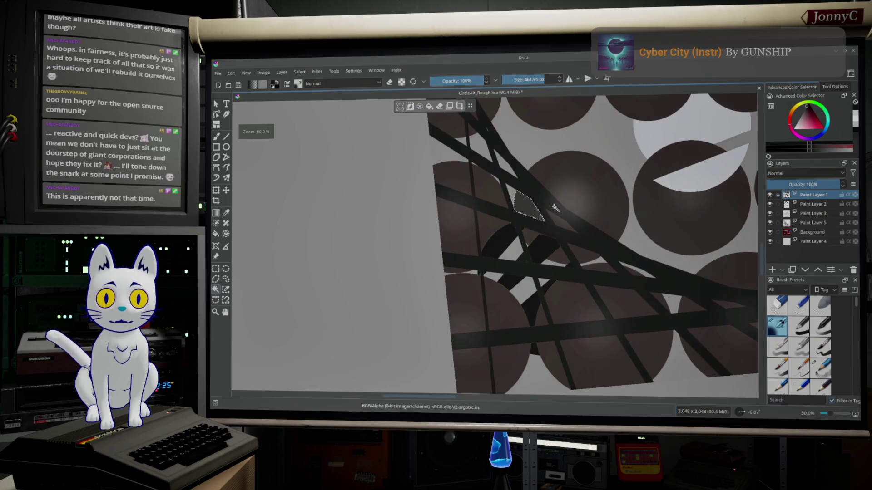
- Sample the dark brown from the circle, select the soft airbrush and hide the Background layer
scroll(324, 170, "up", 1)
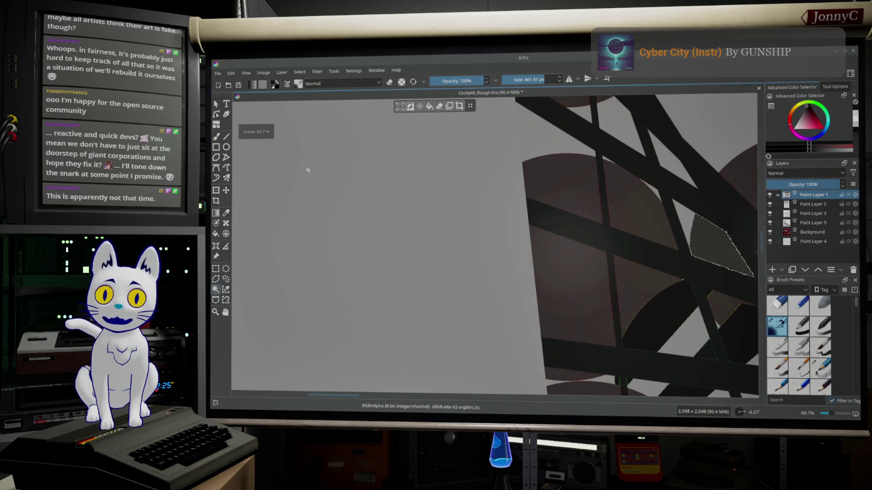
left_click(226, 213)
left_click(655, 210)
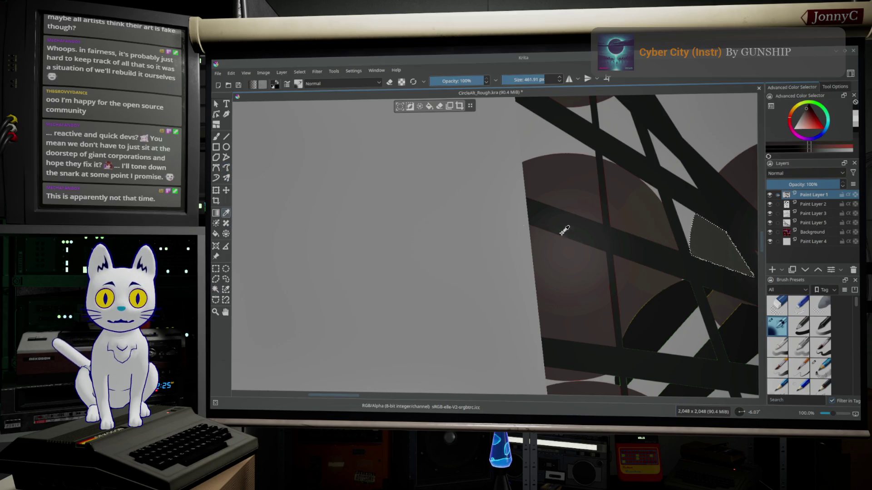
left_click(218, 137)
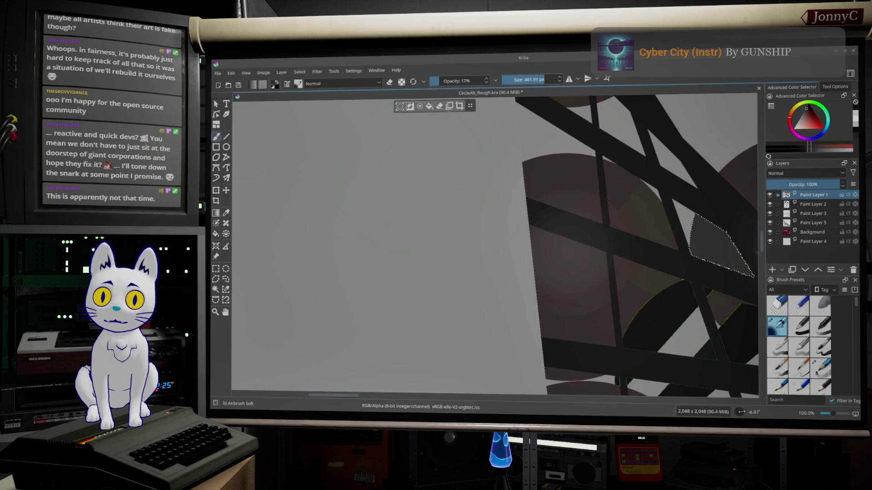
scroll(609, 223, "down", 3)
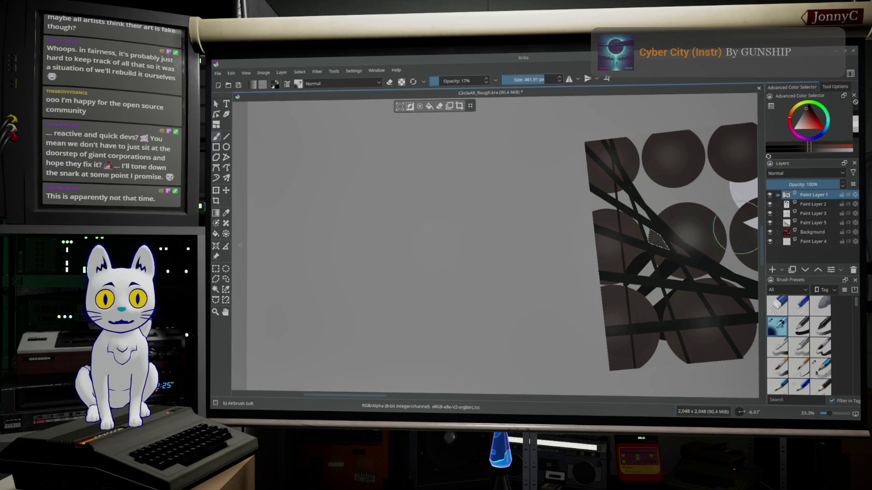
left_click(771, 233)
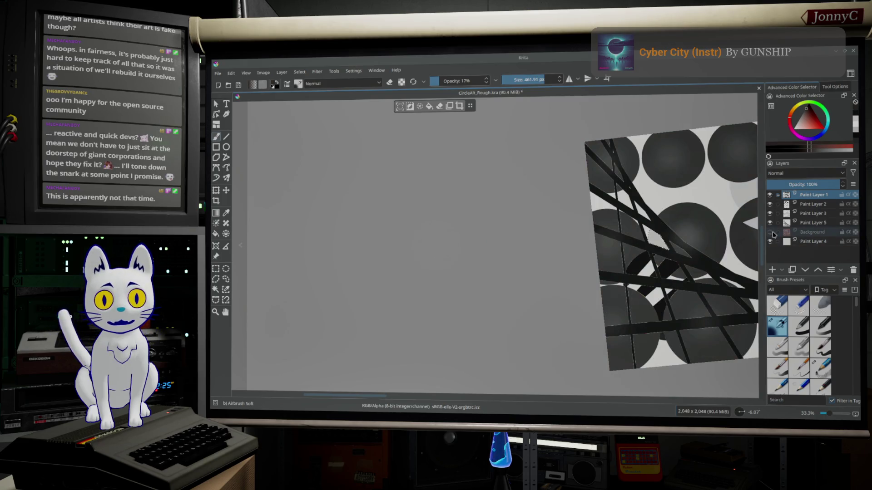
- Paint the selected diamond gap solid dark brown, redoing a faint first stroke, then sample another canvas colour
left_click_drag(636, 245, 662, 233)
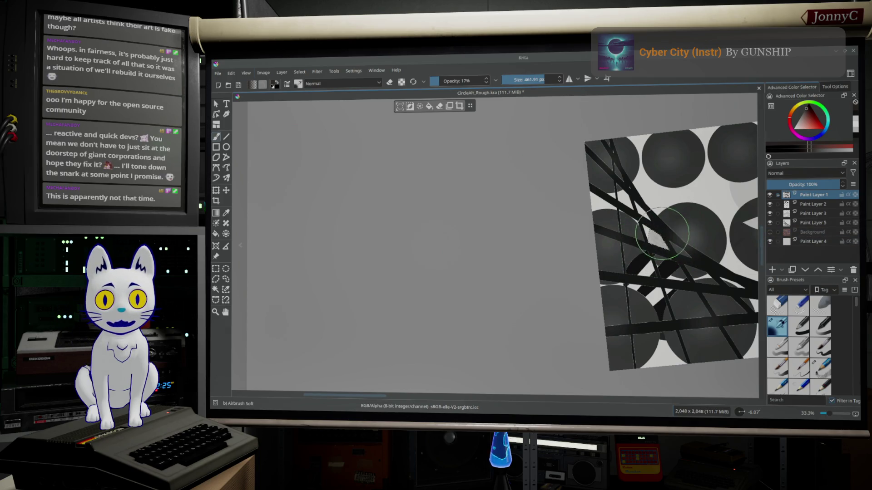
scroll(665, 245, "up", 3)
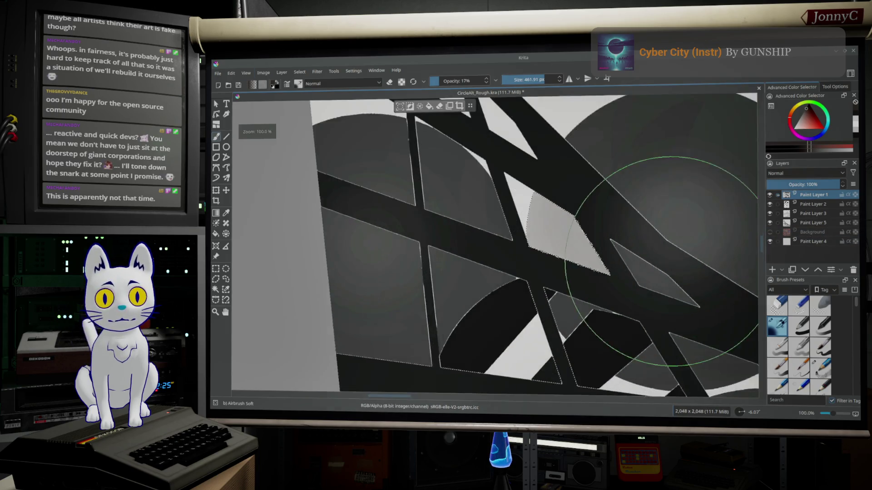
key("ctrl+z")
scroll(665, 261, "up", 2)
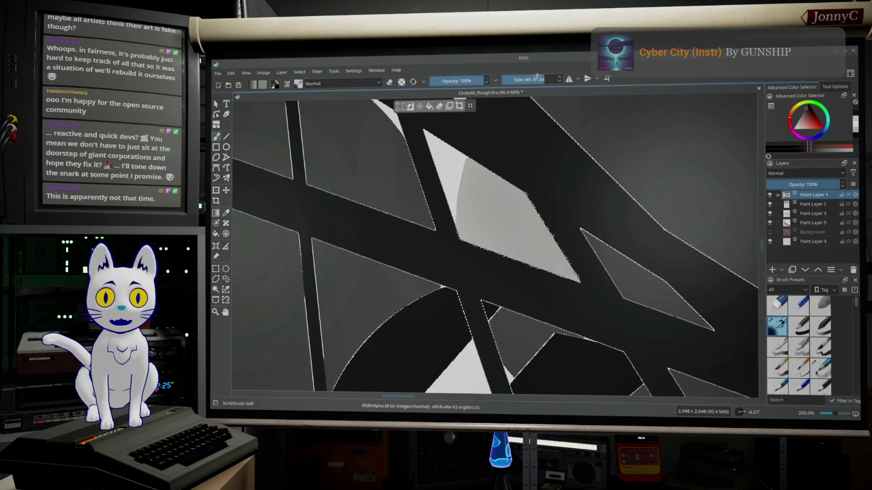
left_click_drag(526, 254, 467, 255)
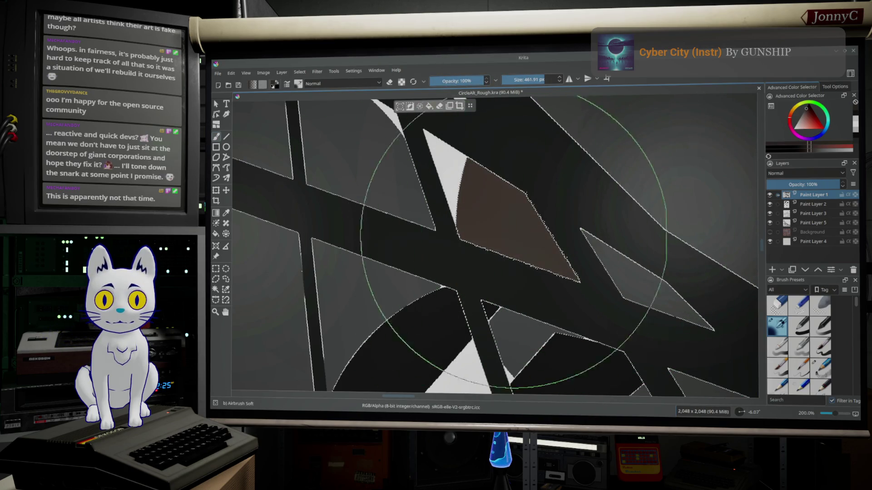
scroll(504, 115, "down", 3)
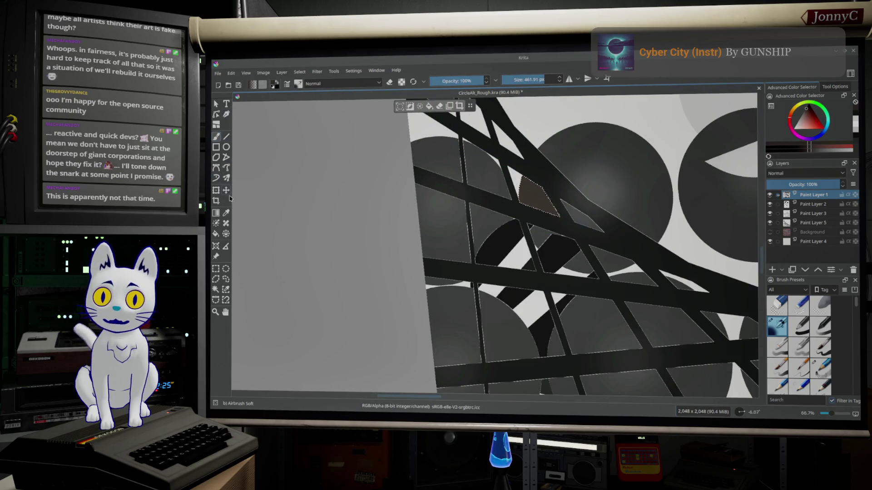
left_click(225, 212)
left_click(438, 147)
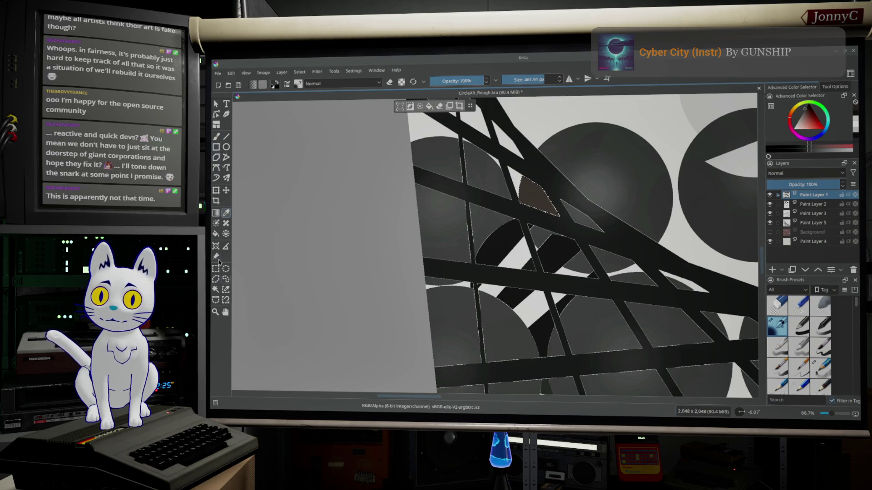
- Reselect the soft airbrush in Krita, then switch to the Firefox window with the GitHub tablet issue
left_click(216, 137)
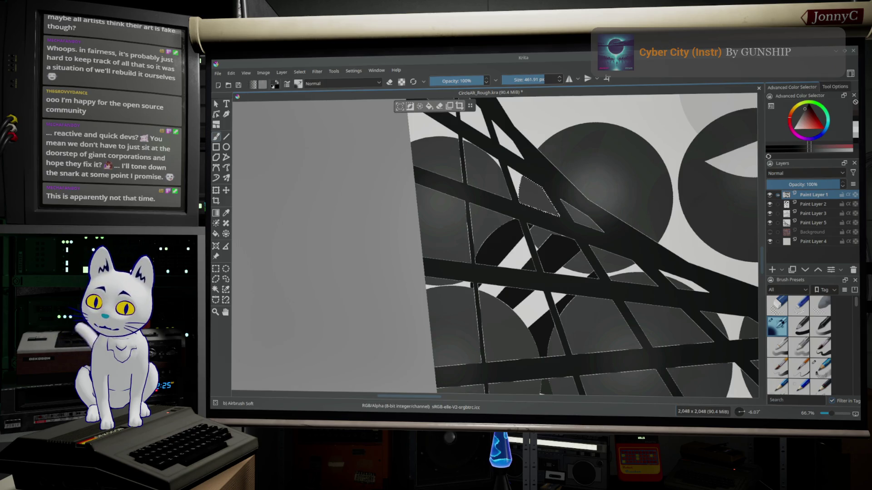
key("alt+Tab")
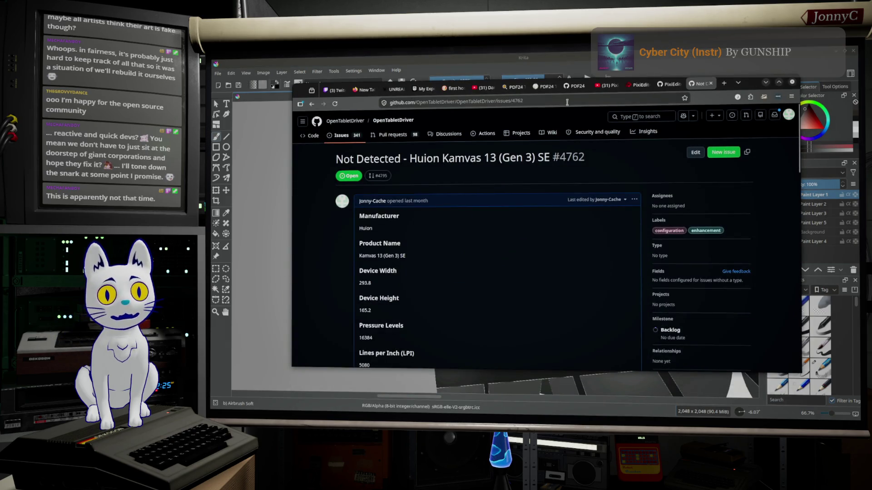
- Open the Unreal Engine 5.8 public roadmap full-screen and scroll through its feature cards
left_click(398, 91)
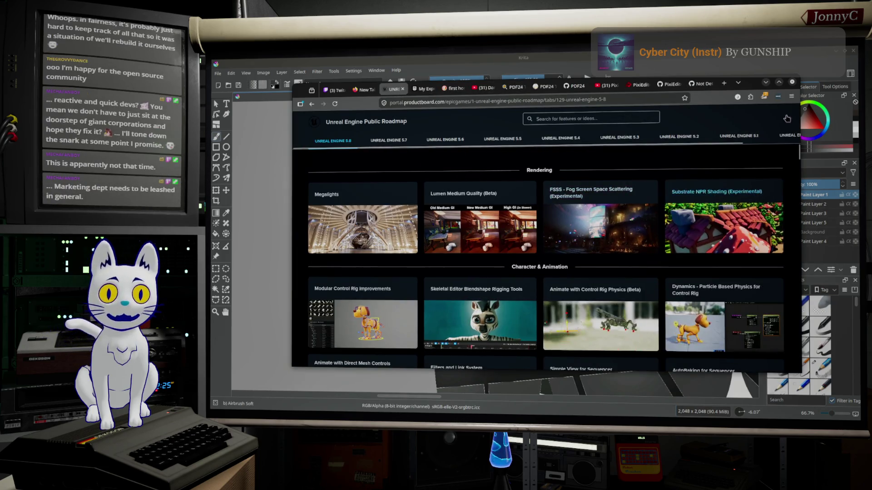
left_click(779, 83)
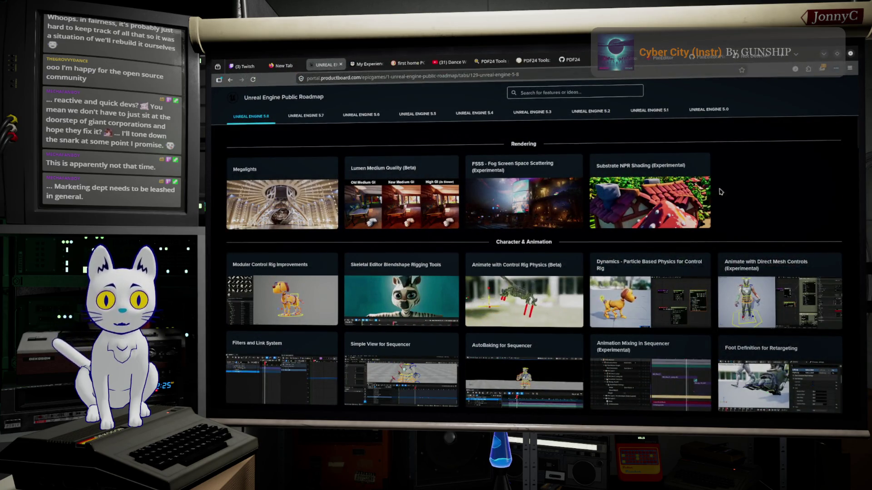
scroll(723, 191, "down", 1)
scroll(724, 190, "down", 15)
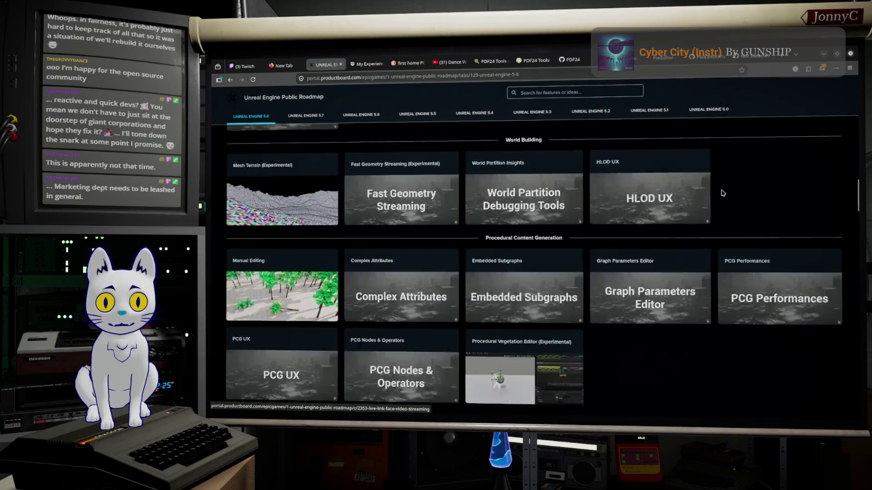
scroll(722, 193, "down", 20)
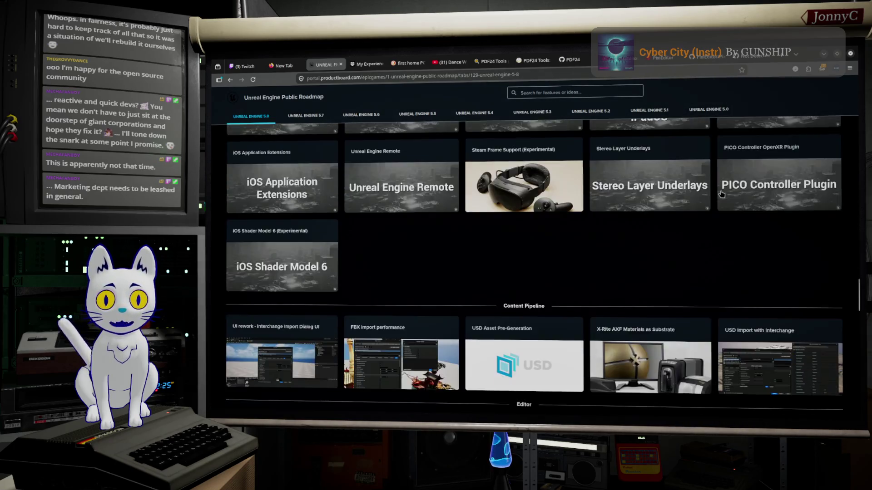
scroll(722, 193, "down", 15)
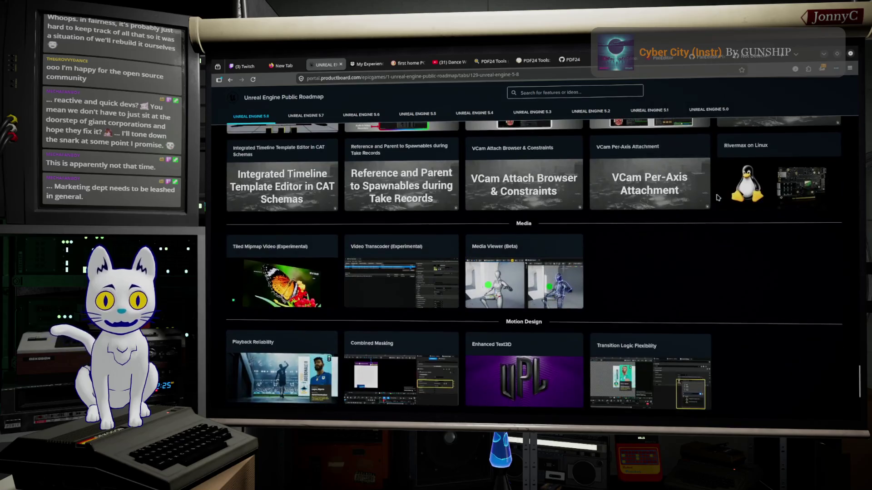
scroll(753, 201, "up", 5)
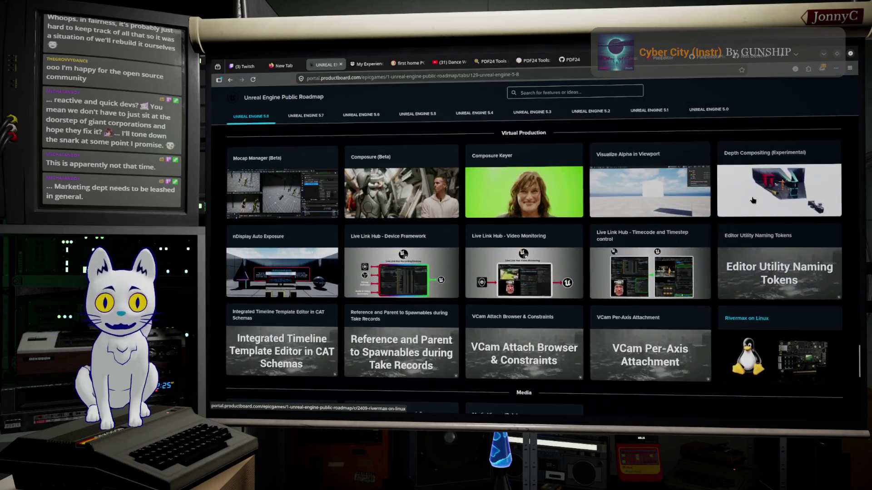
scroll(753, 201, "up", 15)
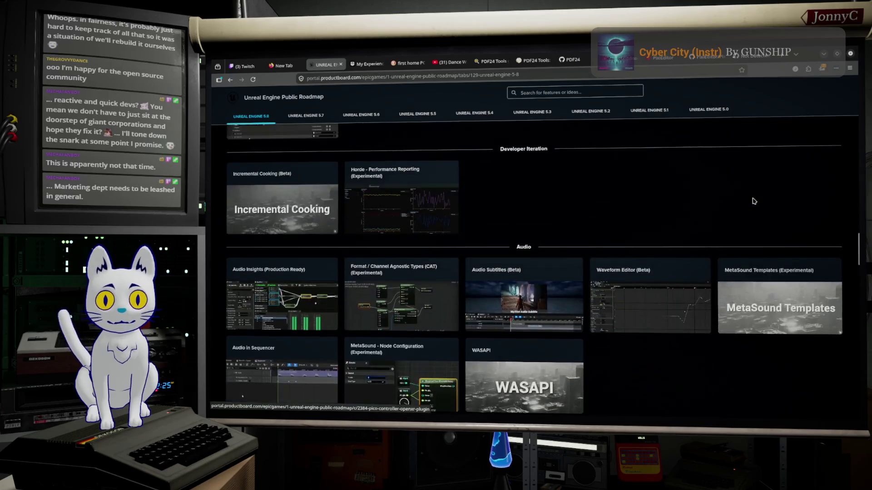
scroll(752, 201, "up", 10)
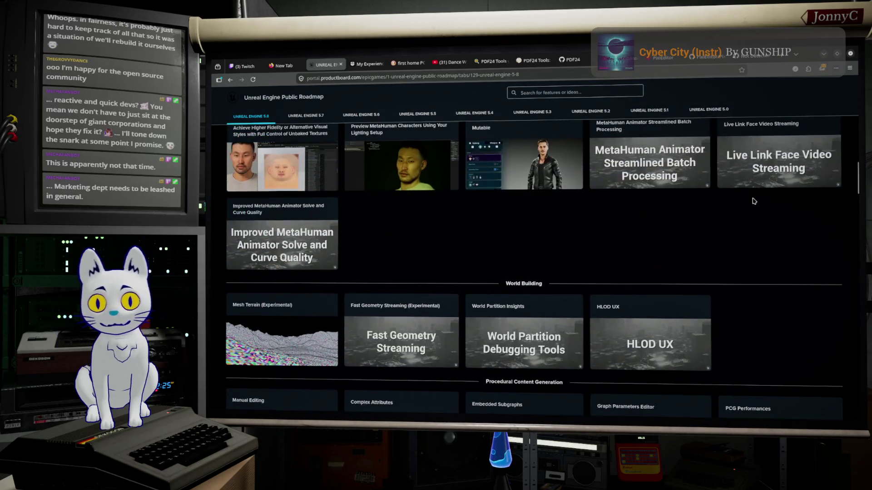
scroll(752, 200, "up", 4)
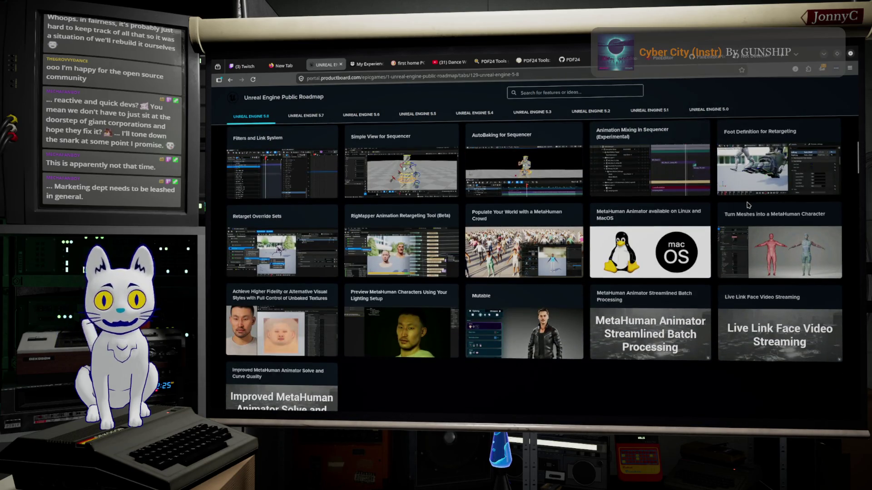
scroll(748, 205, "up", 5)
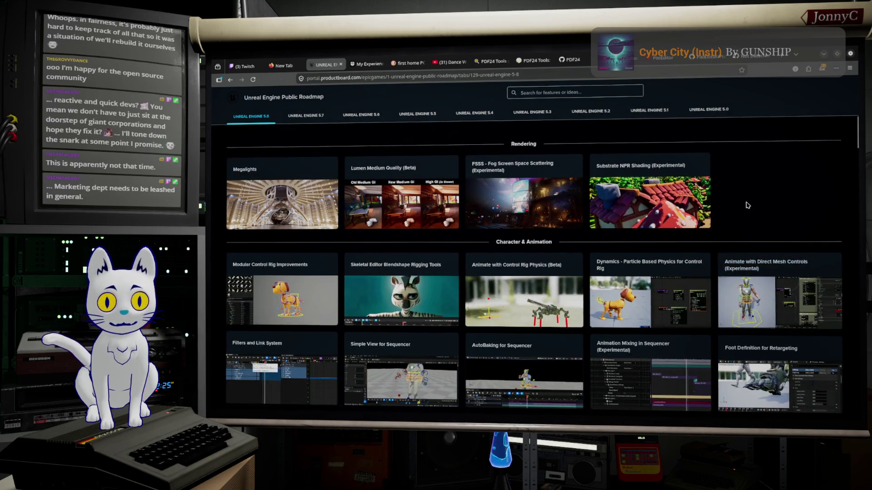
- Review the roadmap sections once more, then return to the GitHub tab
scroll(757, 207, "down", 8)
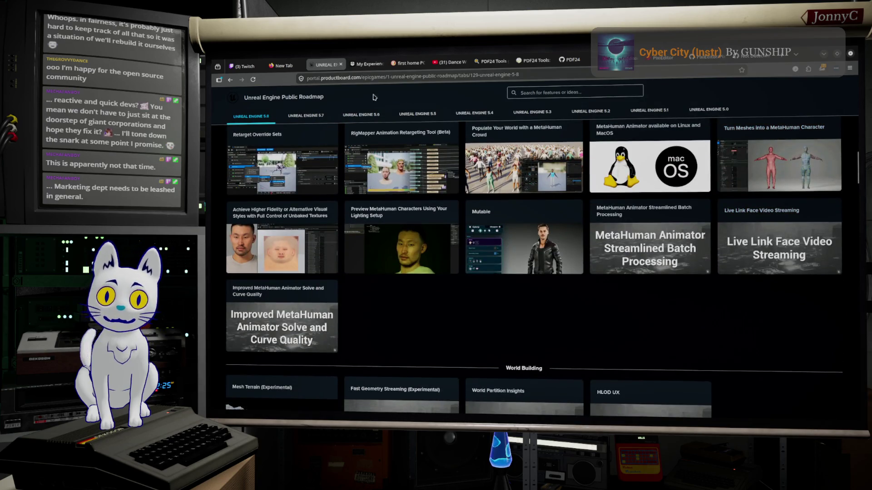
scroll(417, 185, "up", 8)
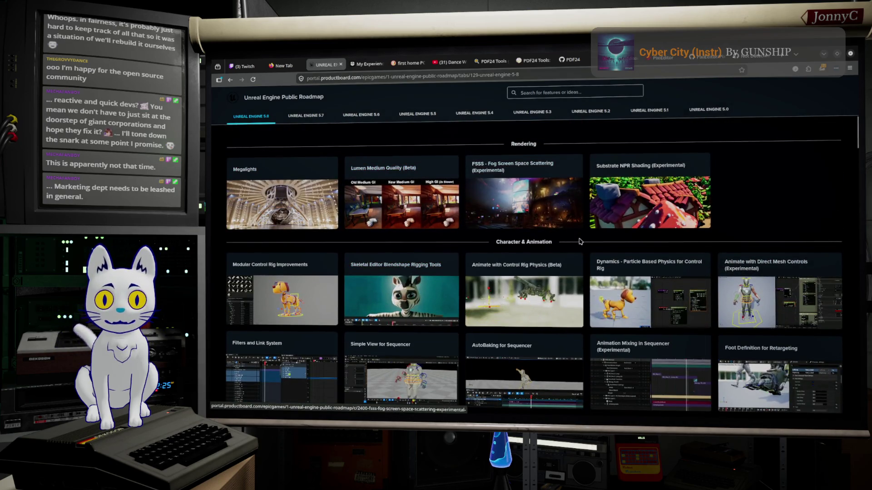
scroll(581, 235, "down", 3)
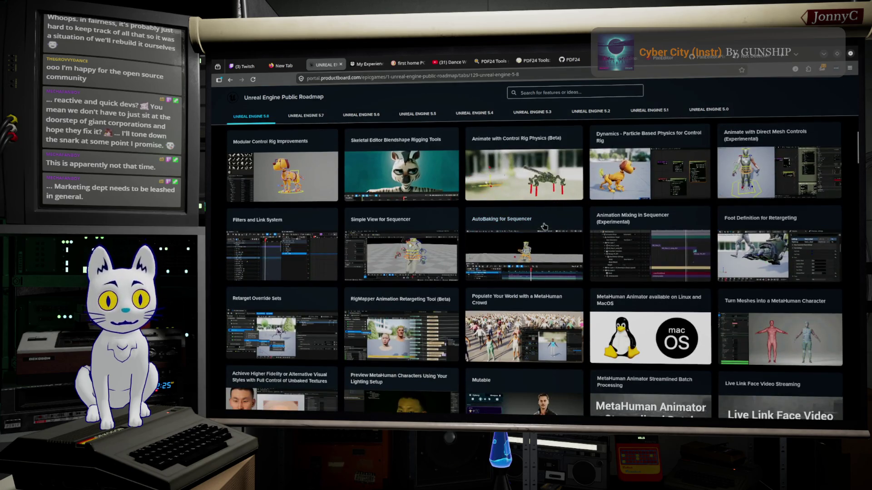
scroll(546, 229, "down", 2)
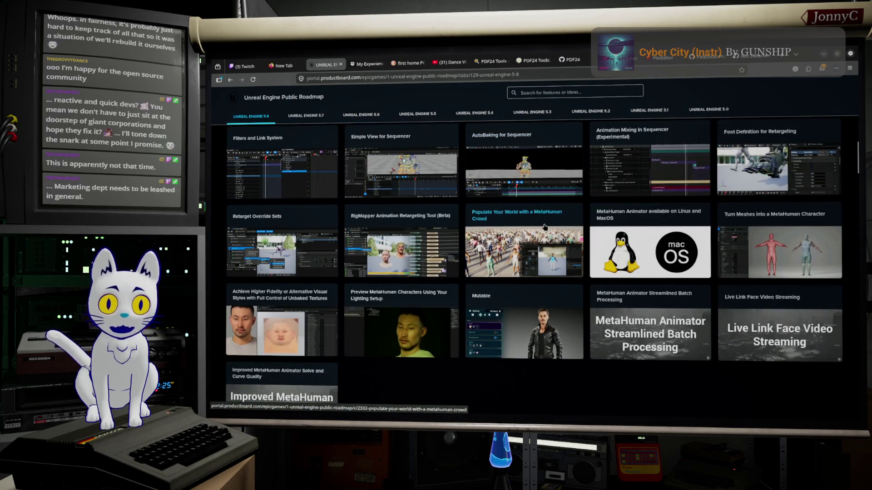
scroll(546, 228, "down", 3)
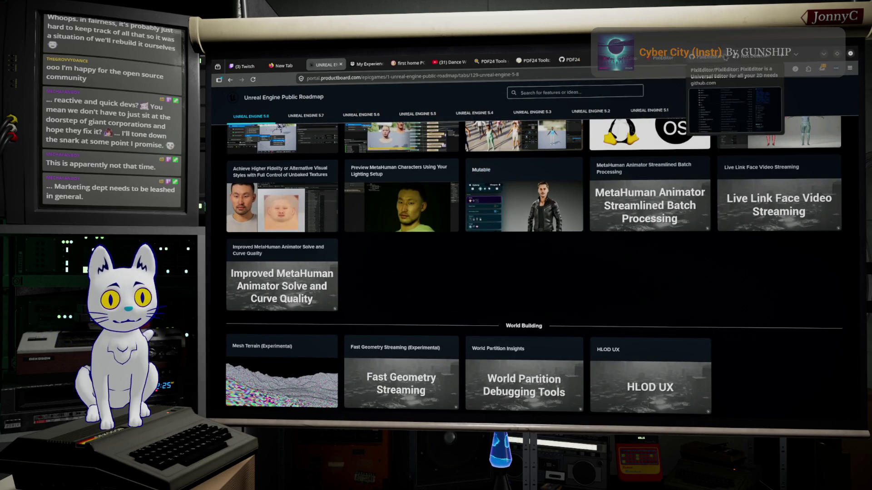
left_click(747, 57)
- Browse OpenTabletDriver's pull requests and open issues, then minimize Firefox to reveal Krita
left_click(302, 111)
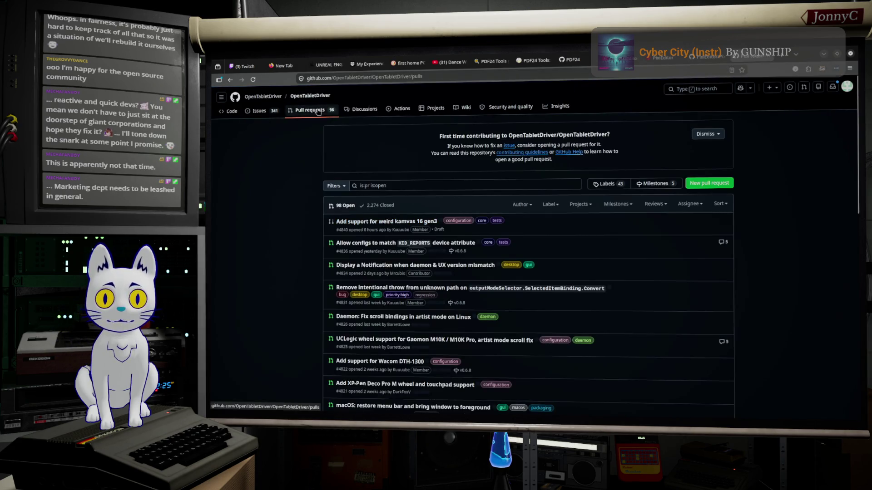
scroll(480, 241, "down", 5)
scroll(480, 242, "up", 5)
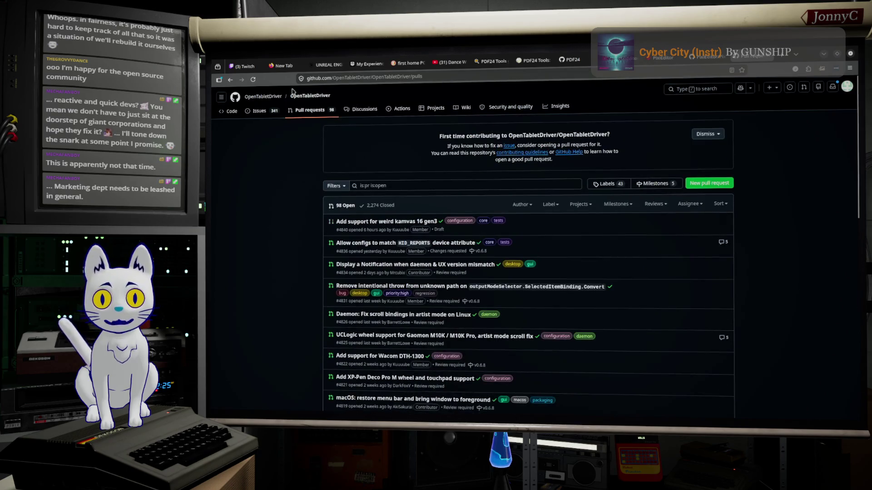
left_click(259, 112)
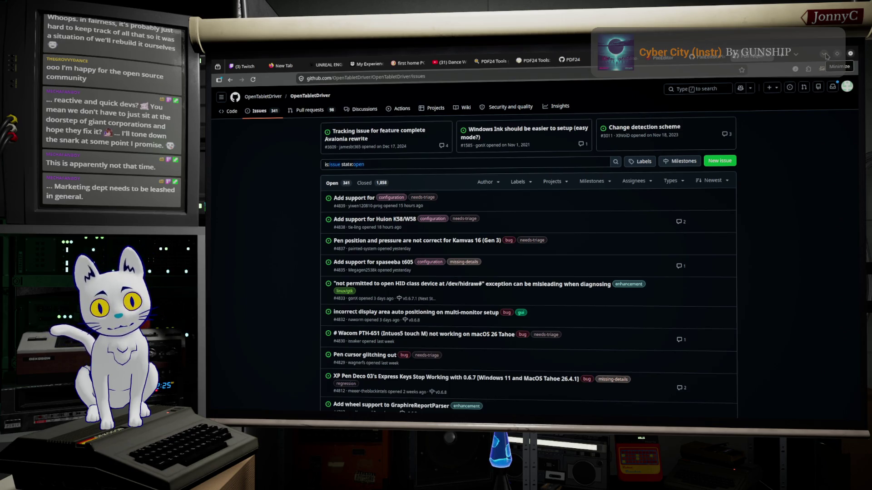
left_click(827, 56)
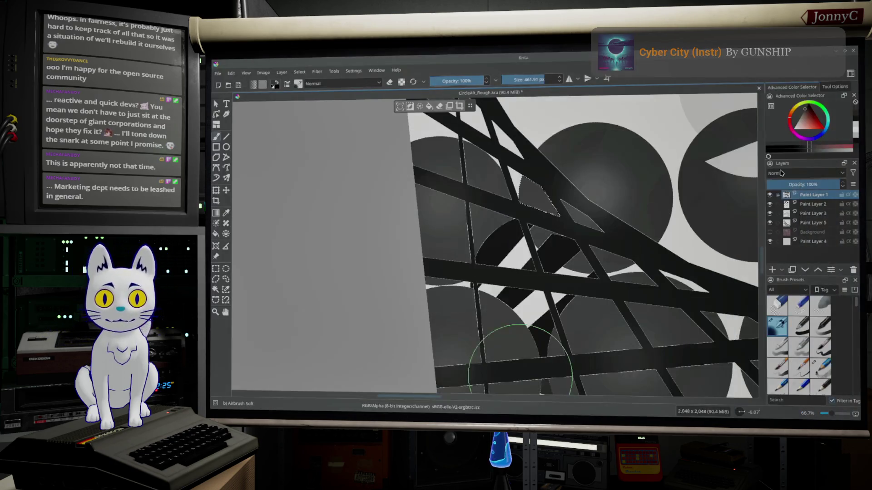
- Export the painting over CircleAlt_Rough.tga, accepting the replace and TGA warnings, then minimize Krita
left_click(219, 74)
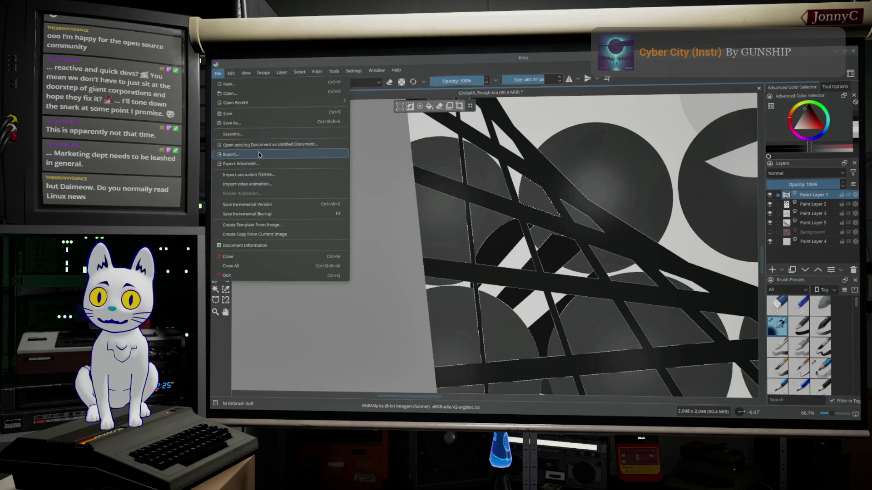
left_click(258, 154)
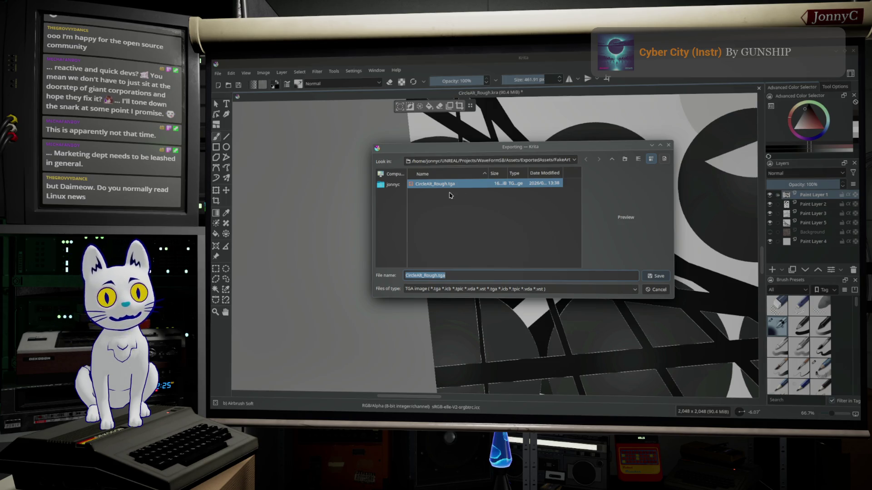
left_click(663, 277)
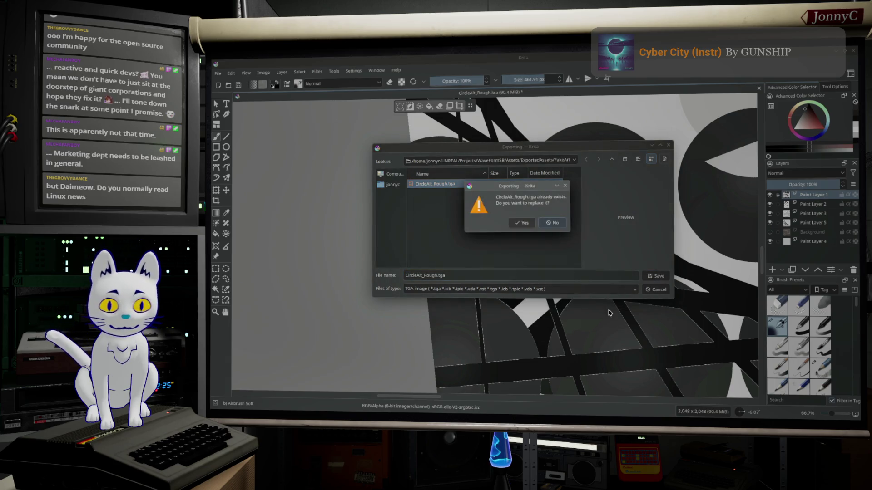
left_click(523, 223)
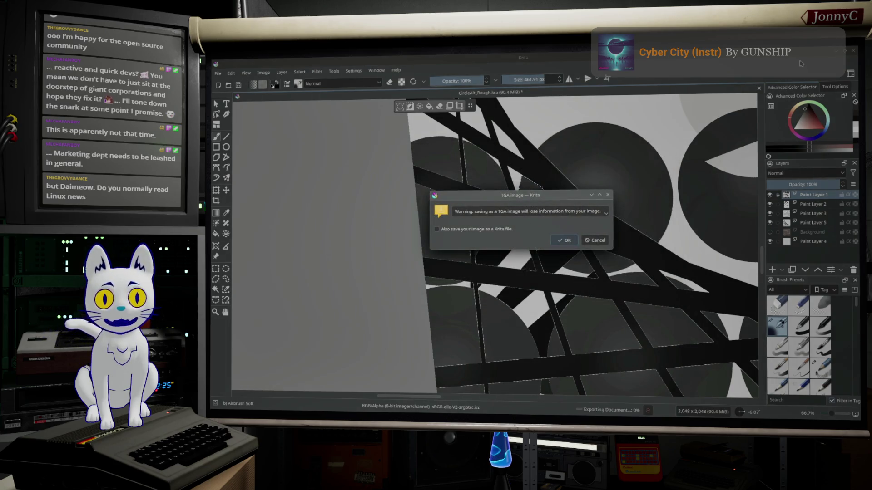
left_click(571, 243)
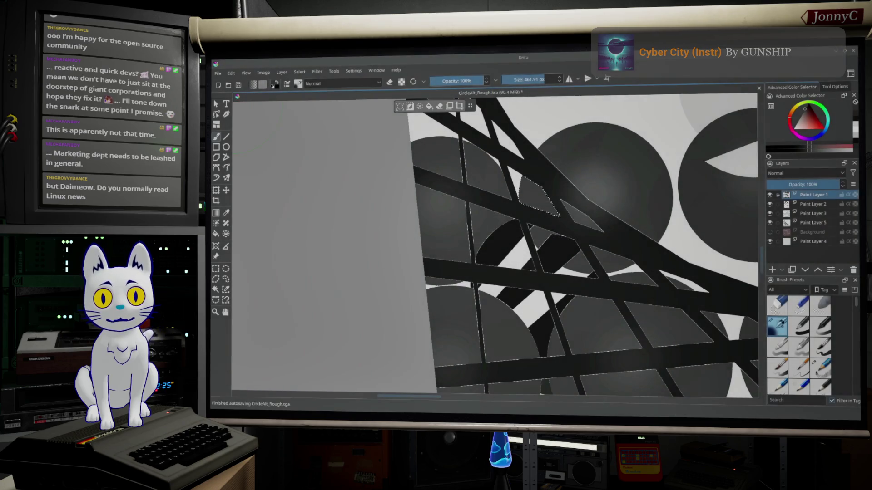
left_click(834, 53)
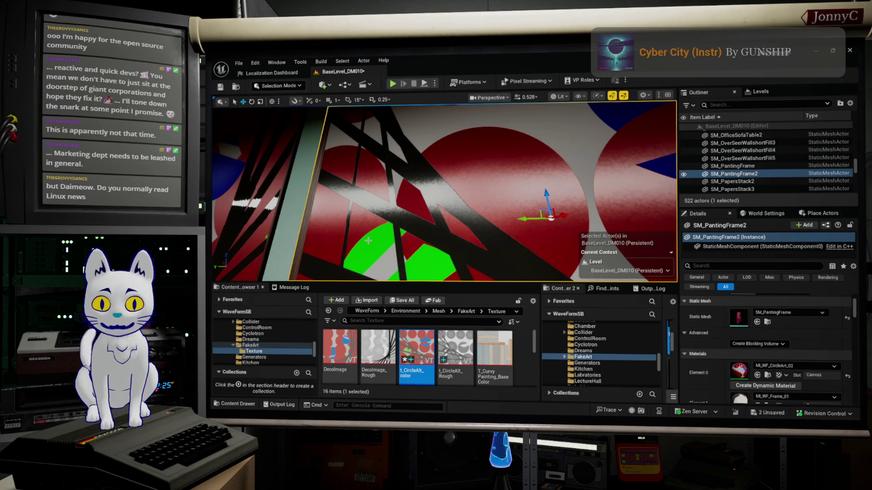
- Focus the viewport on SM_PantingFrame2 and zoom in close
key("f")
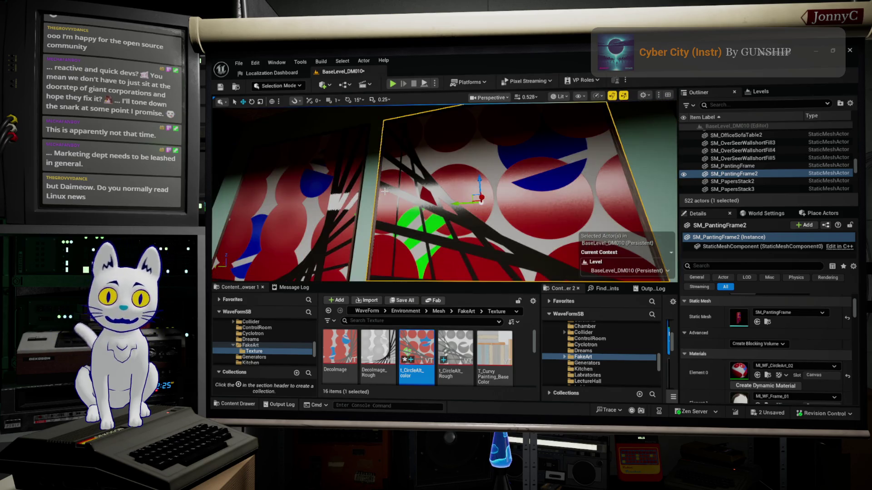
scroll(385, 192, "up", 3)
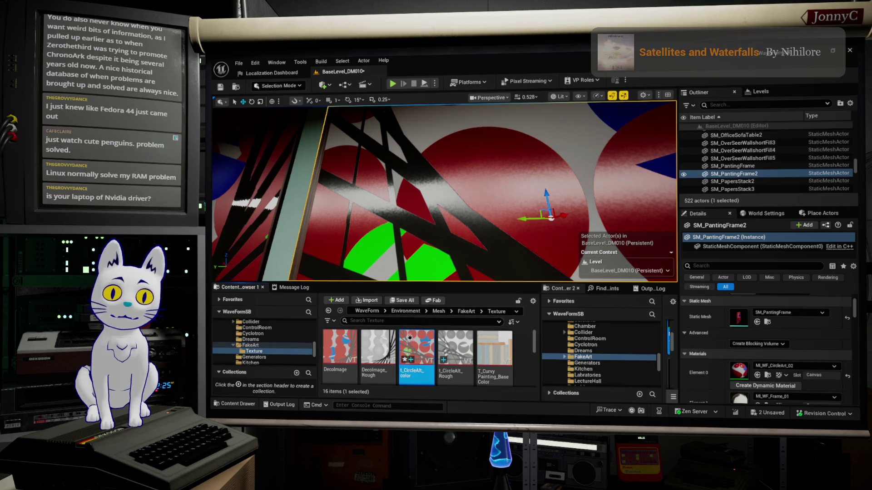
- Reimport the T_CircleAlt_color texture from its updated file, then switch to Krita
mouse_move(416, 352)
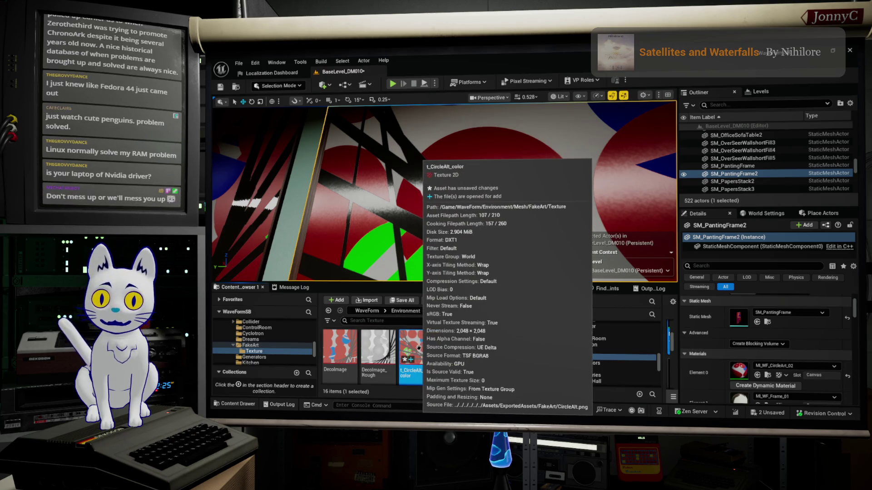
right_click(416, 352)
mouse_move(474, 145)
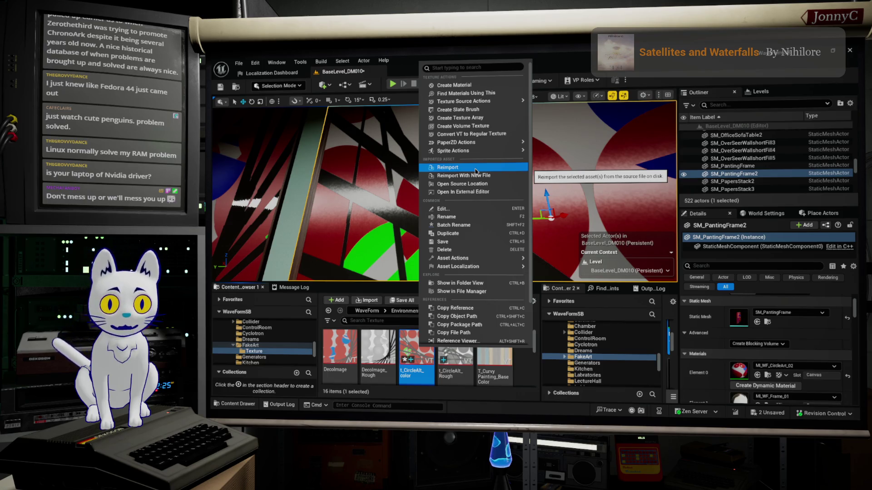
left_click(475, 168)
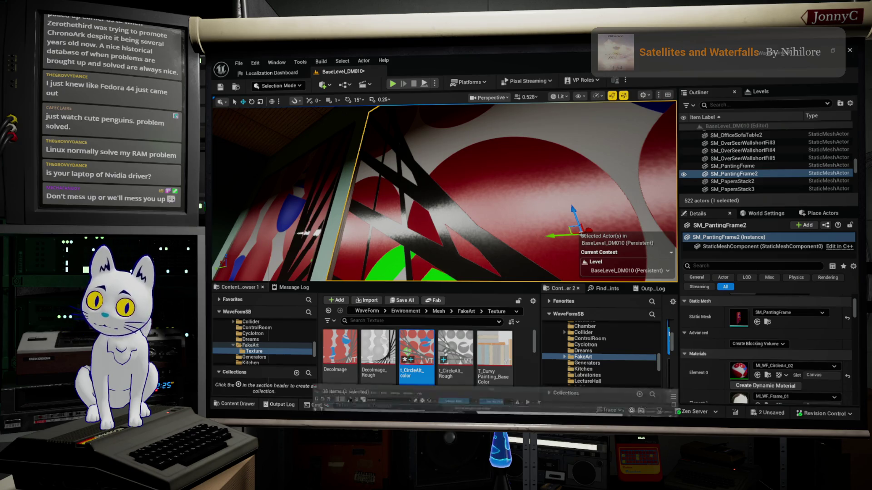
key("alt+Tab")
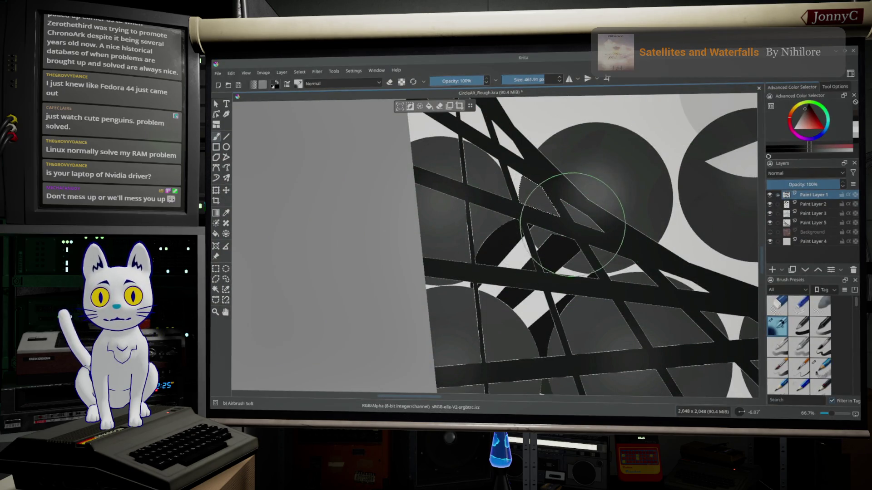
- Re-export the painting over CircleAlt_Rough.tga, confirming overwrite and the TGA warning, then return to Unreal
left_click(219, 73)
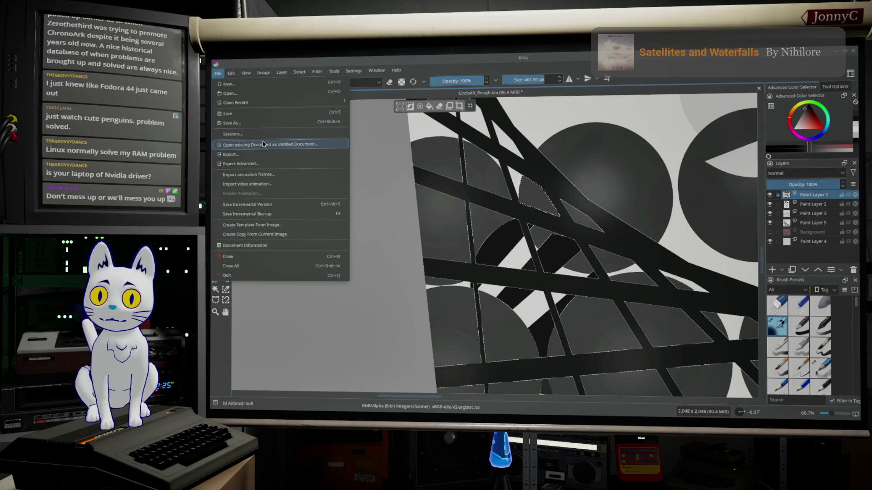
left_click(265, 154)
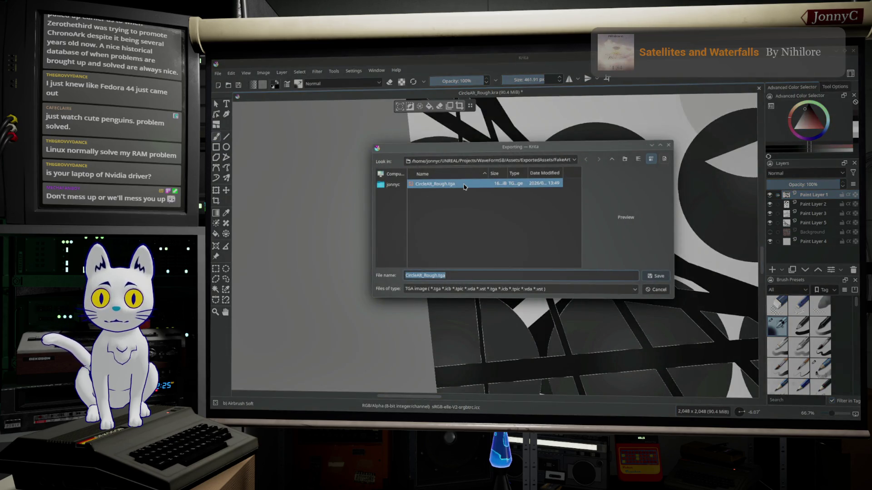
left_click(500, 184)
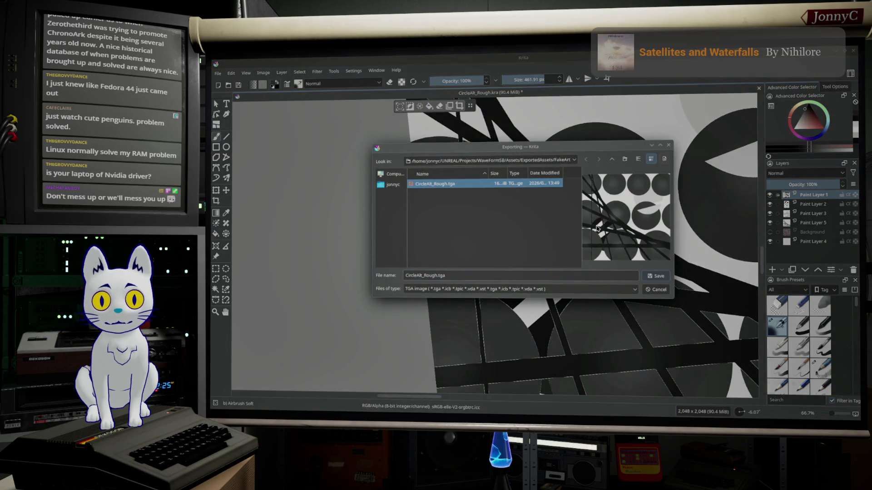
left_click(655, 277)
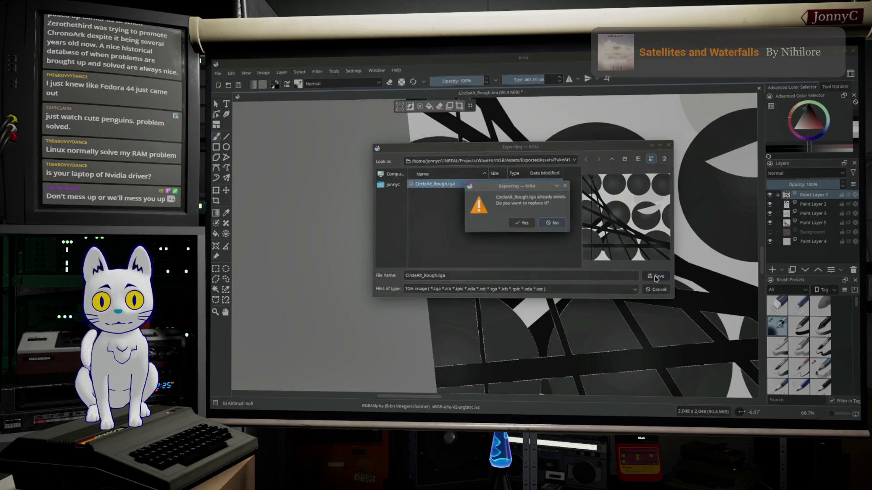
left_click(524, 223)
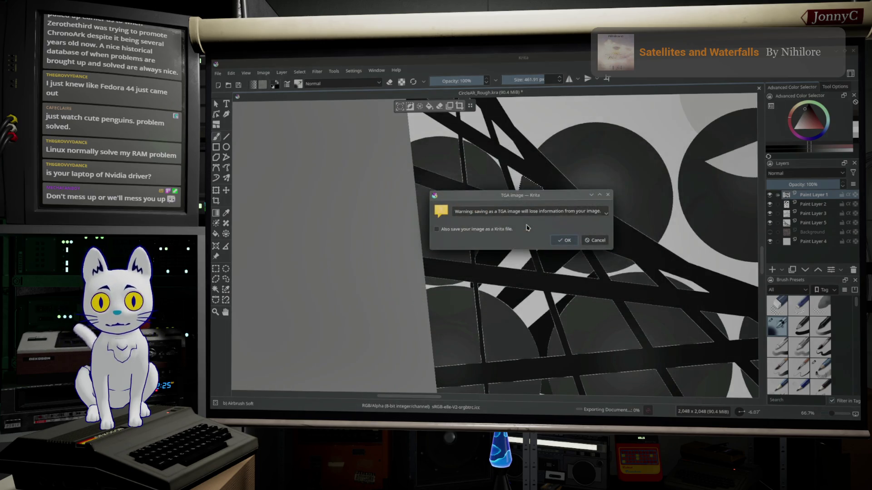
left_click(562, 241)
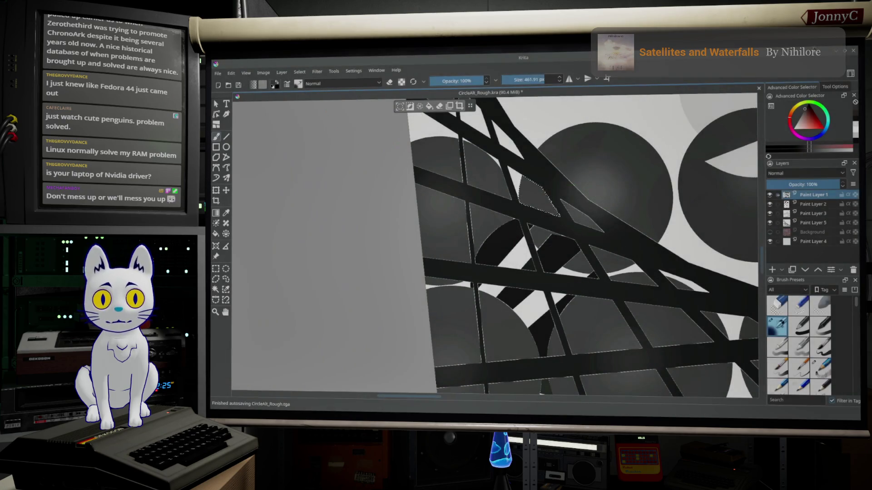
key("alt+Tab")
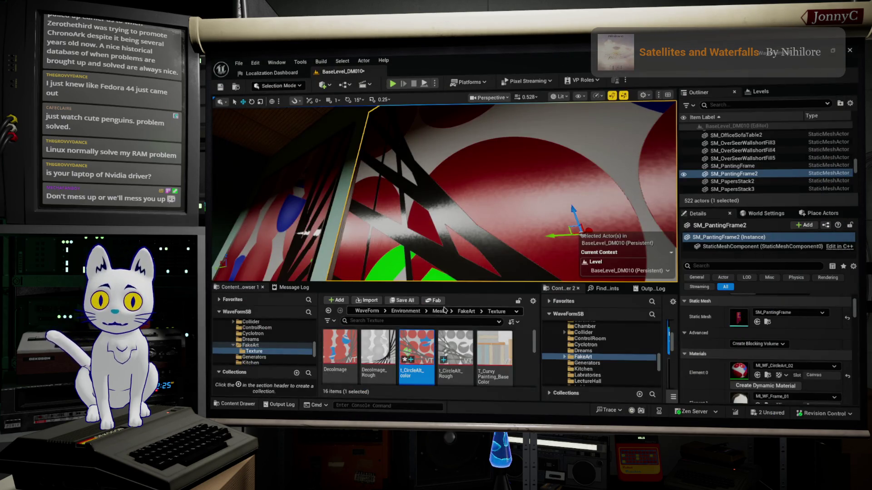
- Reimport t_CircleAlt_color and t_CircleAlt_Rough from the Content Browser
right_click(417, 352)
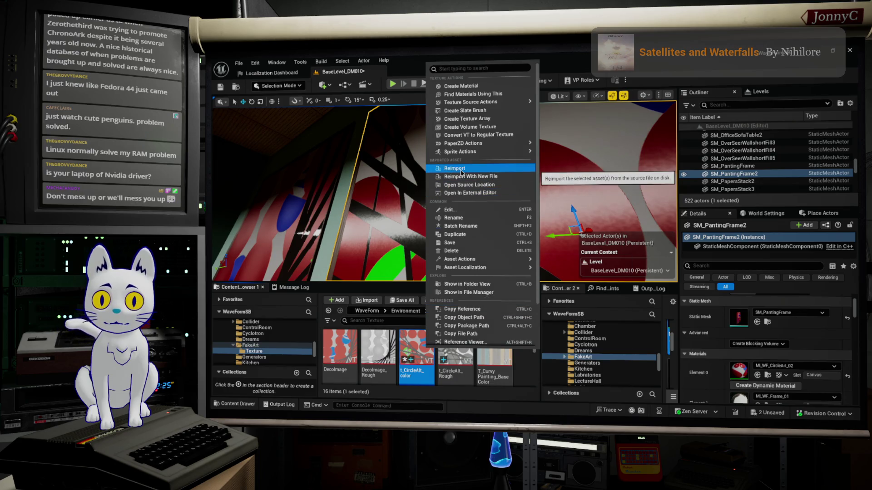
left_click(455, 168)
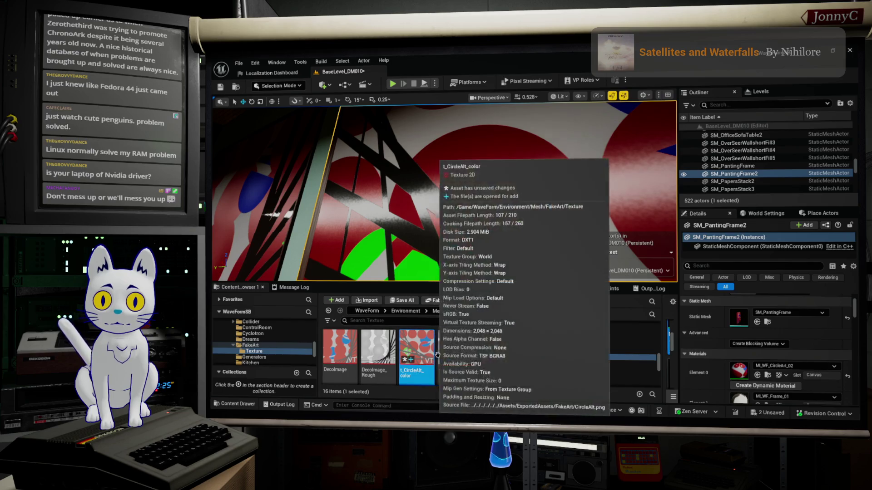
right_click(472, 345)
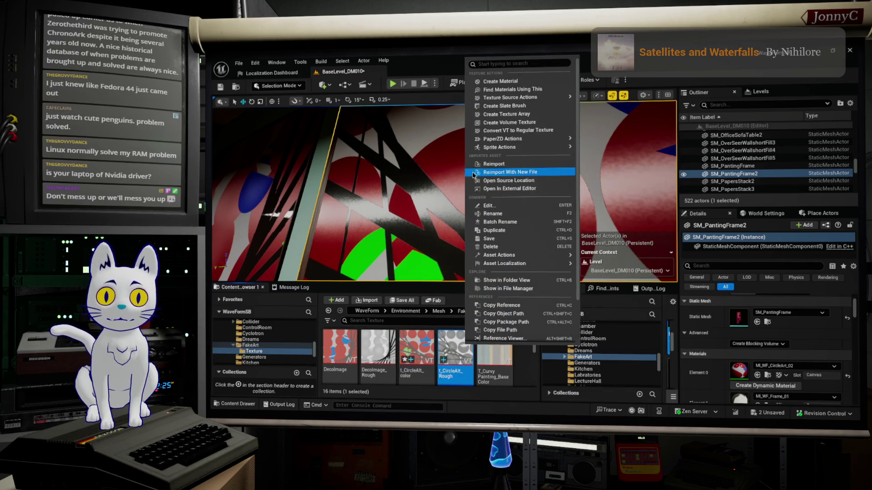
left_click(486, 164)
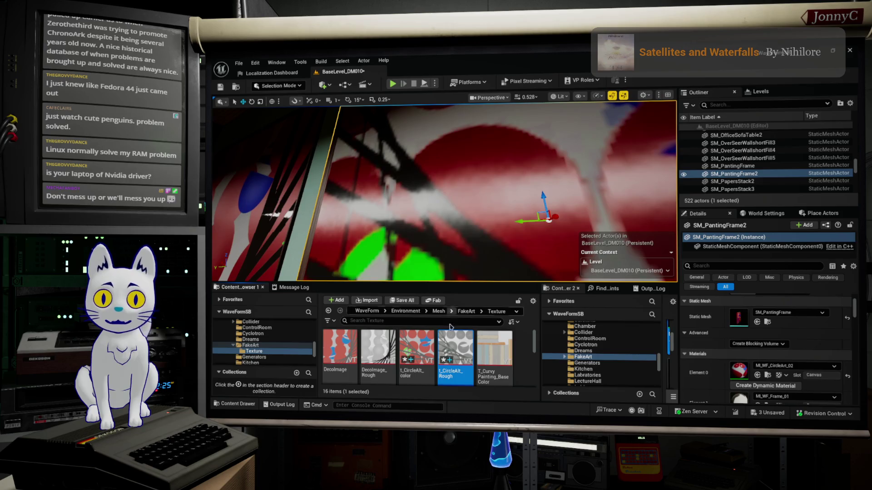
scroll(439, 227, "down", 10)
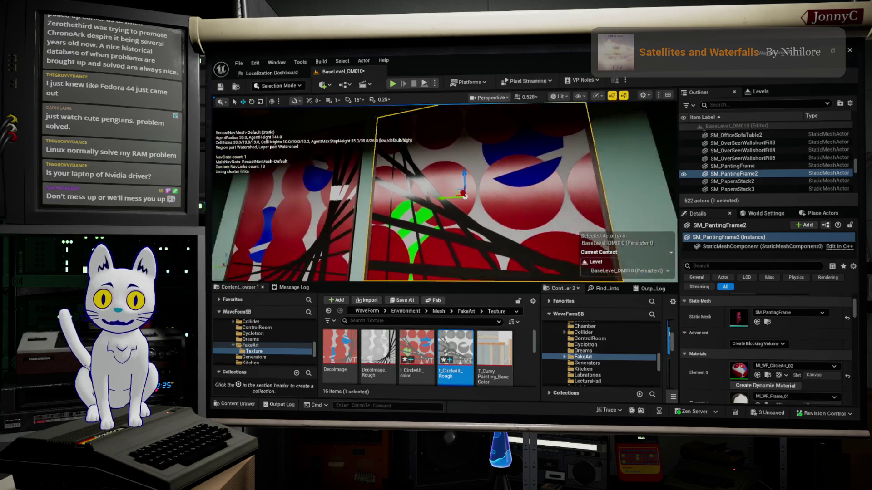
- Delete the SM_VoronoiArt3 artwork from the level
scroll(445, 191, "down", 10)
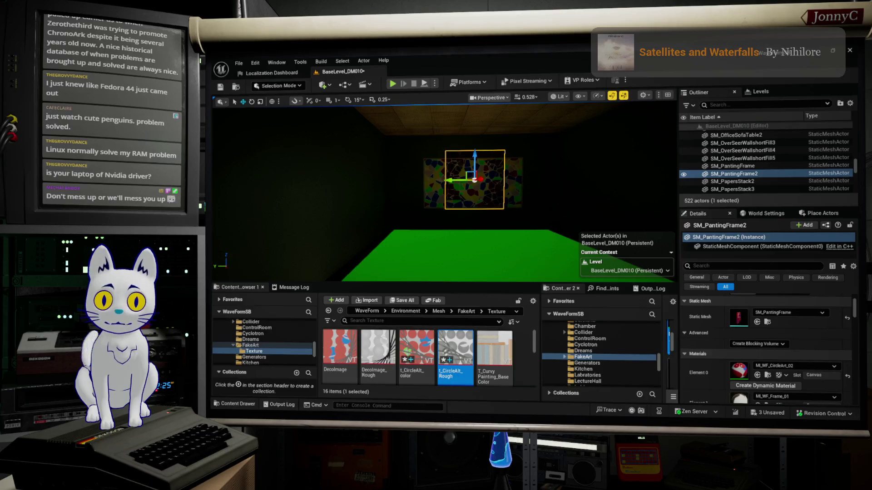
left_click(517, 182)
key("Delete")
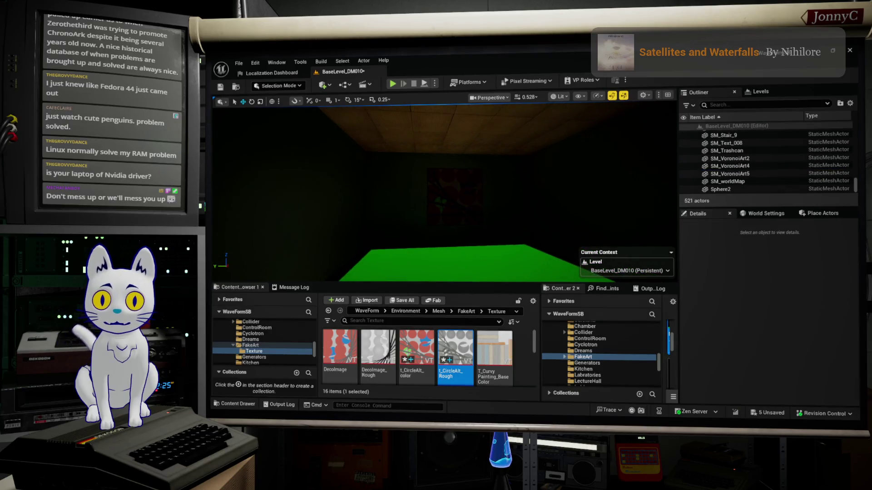
scroll(445, 190, "up", 3)
scroll(445, 191, "down", 5)
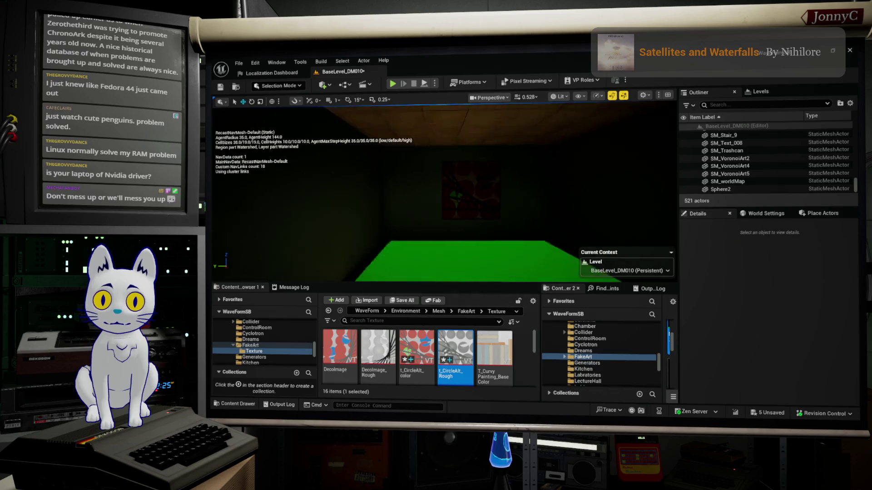
left_click_drag(445, 191, 400, 172)
- Slide SM_PantingFrame2 and SM_PantingFrame slightly along the wall on the Y axis
left_click(507, 196)
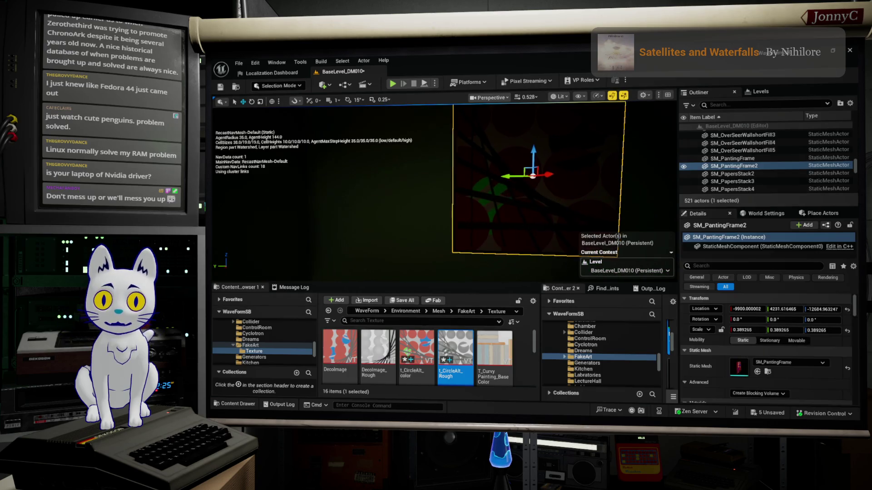
left_click_drag(480, 183, 484, 183)
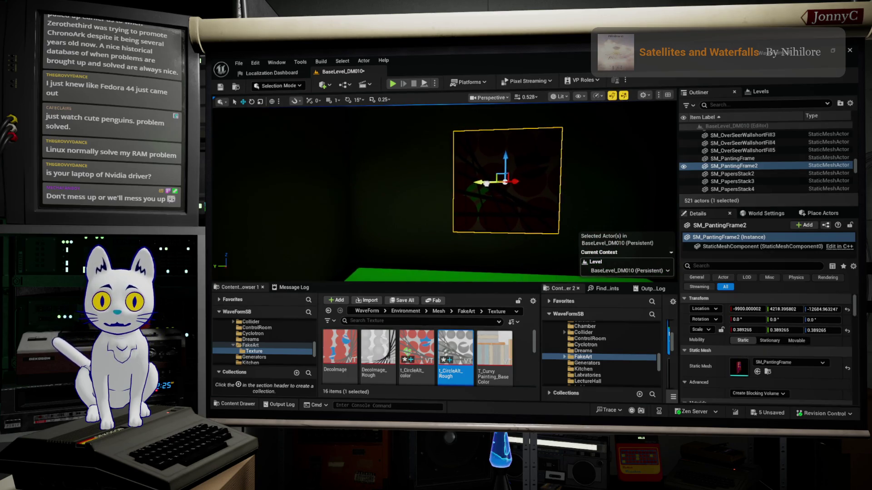
scroll(482, 183, "down", 6)
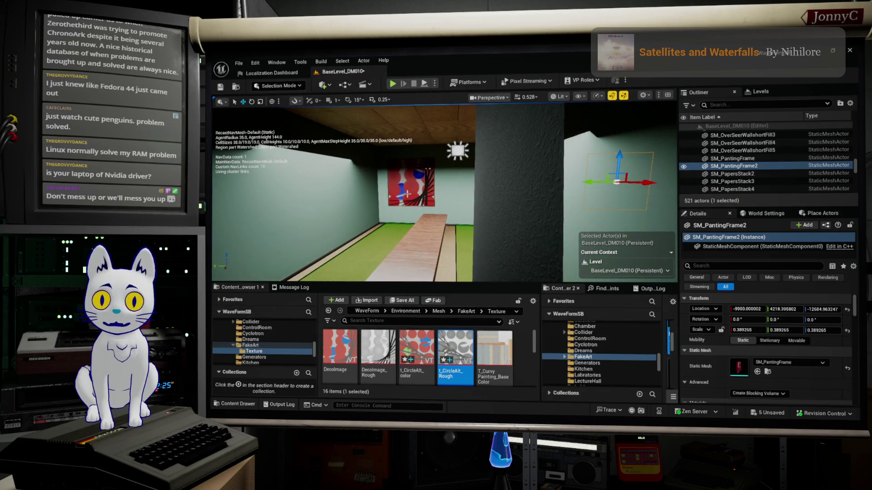
left_click(394, 192)
left_click_drag(391, 184, 419, 185)
key("f")
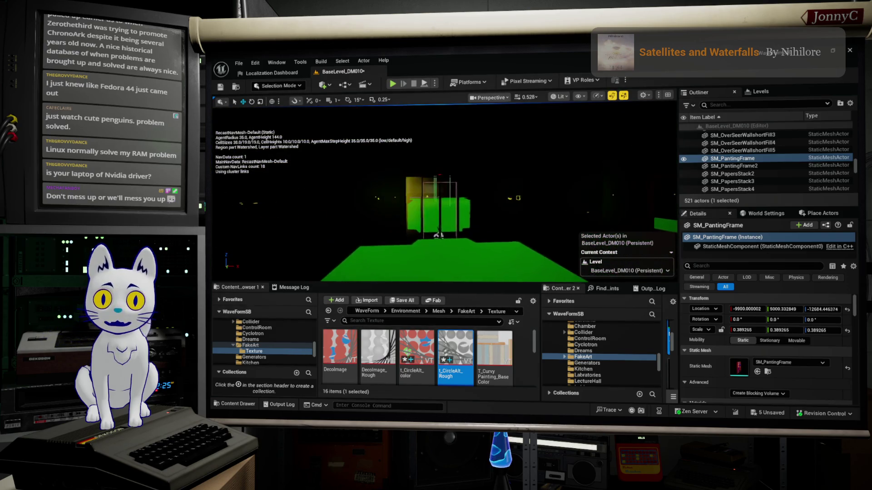
- Navigate the viewport past the repositioned frames and down the white spiral tunnel
scroll(470, 167, "down", 3)
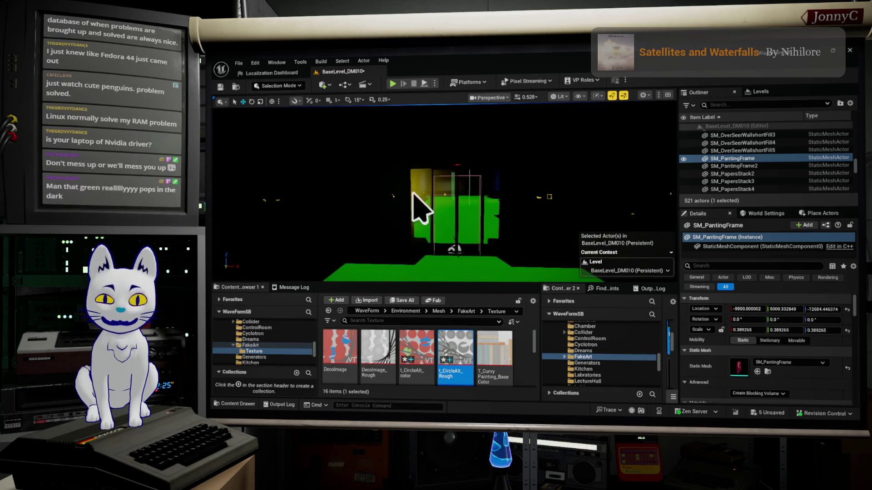
mouse_move(593, 220)
left_mouse_down()
mouse_move(545, 198)
mouse_move(613, 185)
mouse_move(316, 167)
left_mouse_up()
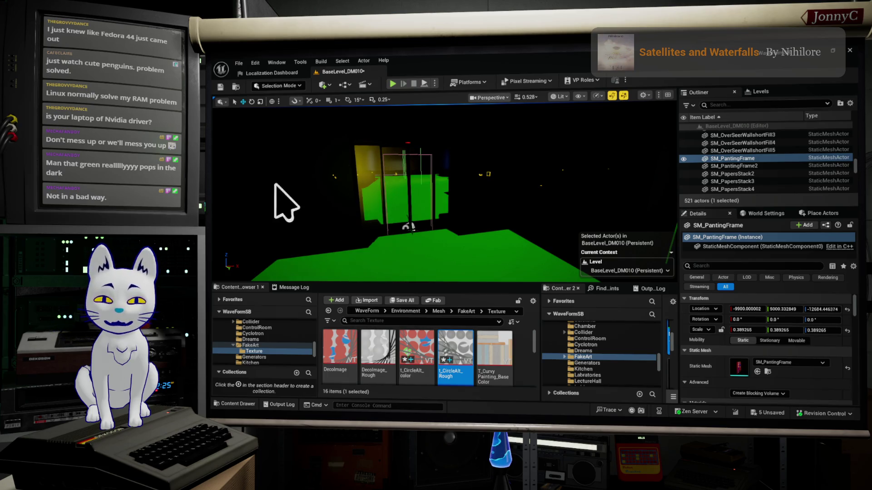
key("f")
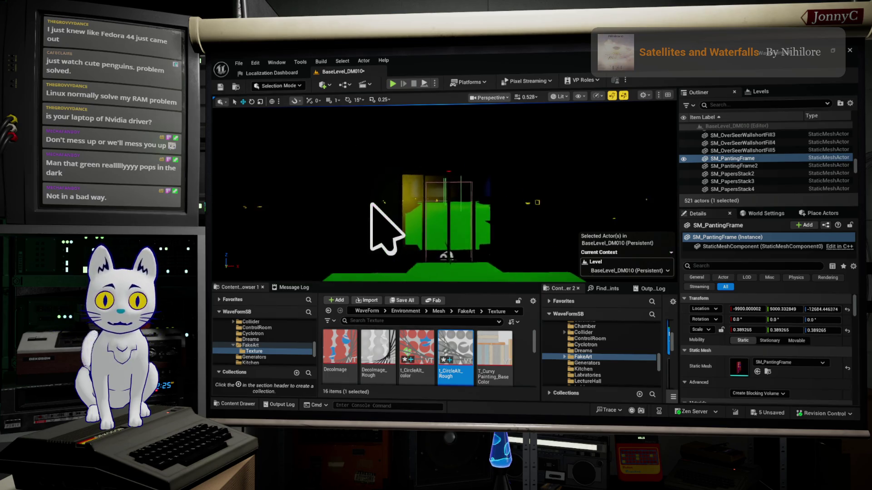
mouse_move(381, 181)
left_mouse_down()
mouse_move(382, 169)
mouse_move(400, 175)
mouse_move(409, 138)
left_mouse_up()
scroll(409, 138, "up", 2)
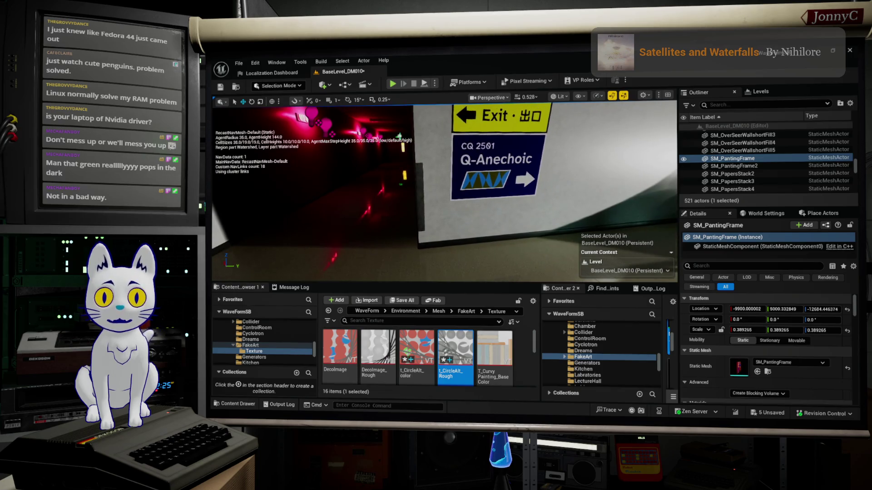
mouse_move(476, 188)
left_mouse_down()
mouse_move(521, 214)
mouse_move(505, 216)
mouse_move(519, 125)
left_mouse_up()
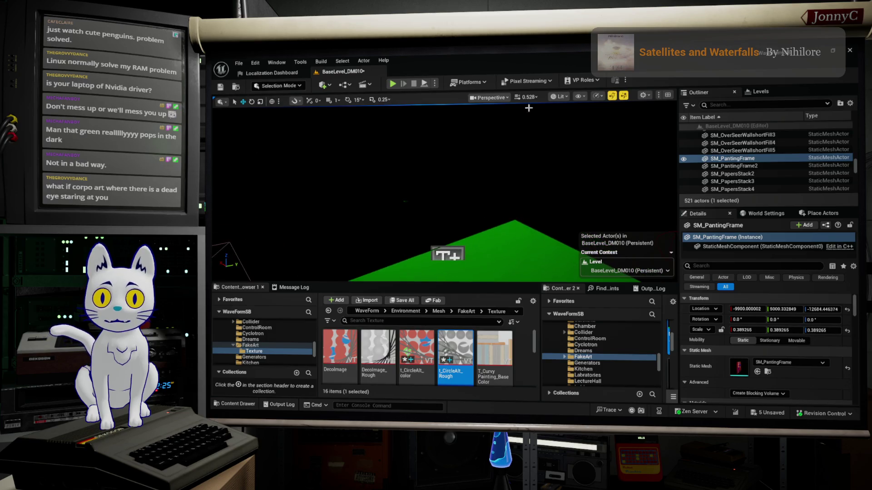
- Switch the viewport to Unlit and fly to the Atlantis-2 sign and the red door
left_click(561, 98)
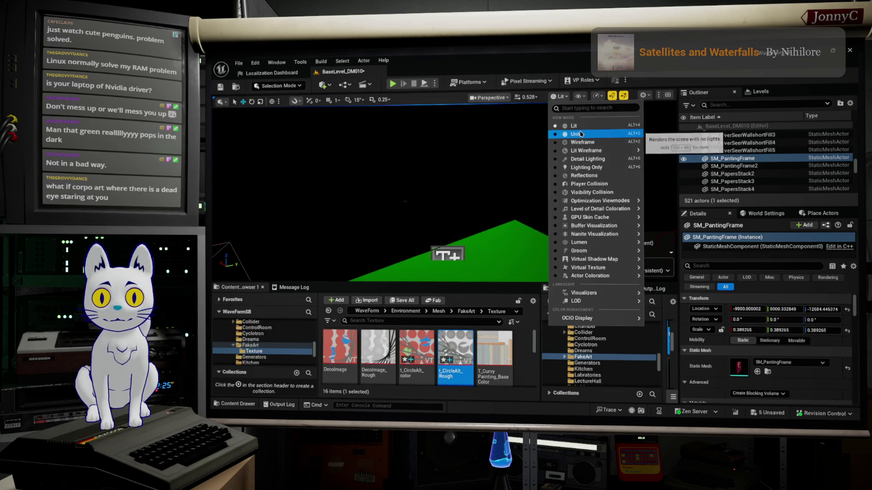
left_click(580, 134)
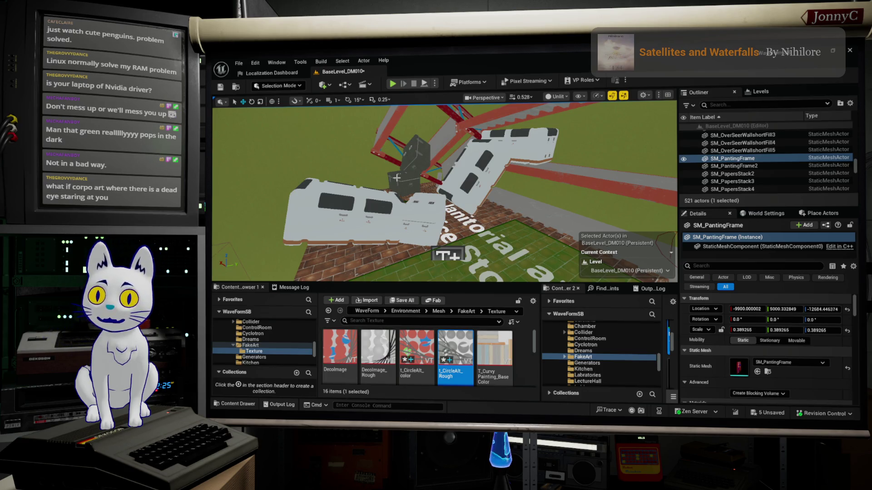
key("w")
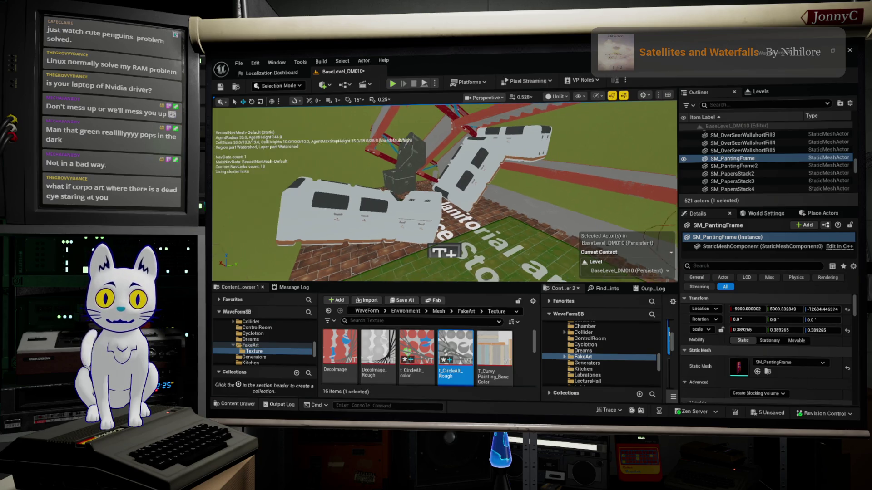
key("f")
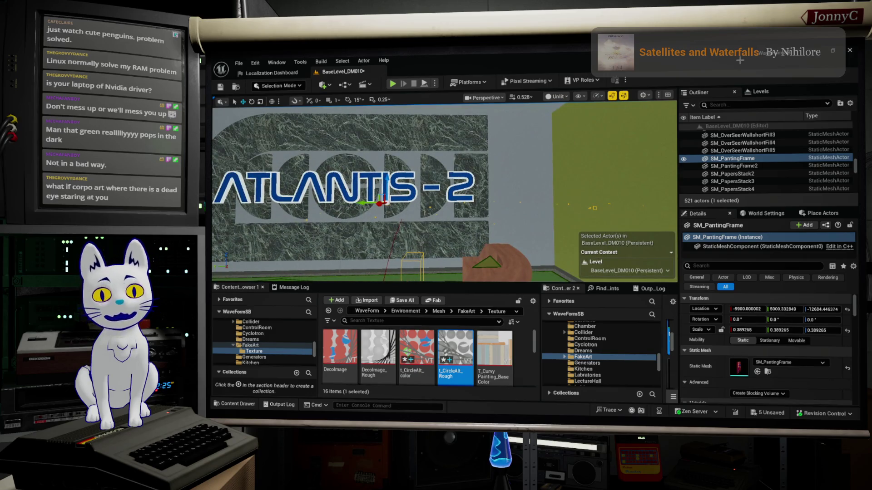
key("w")
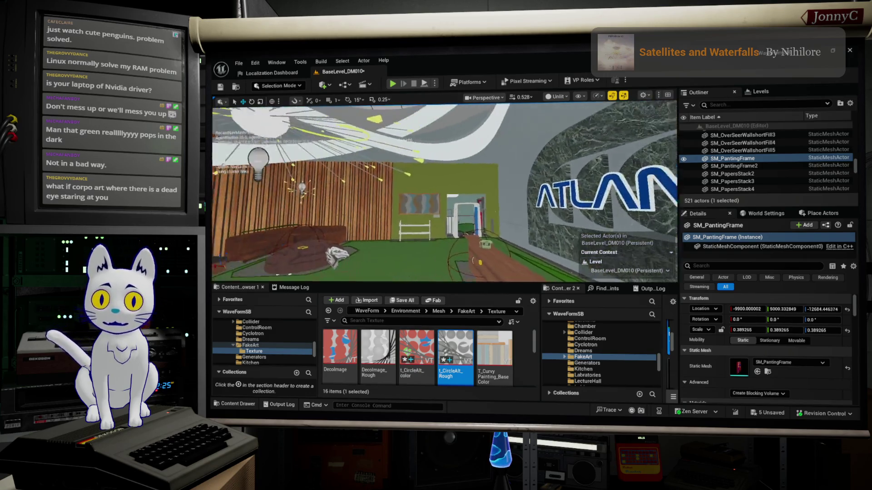
key("f")
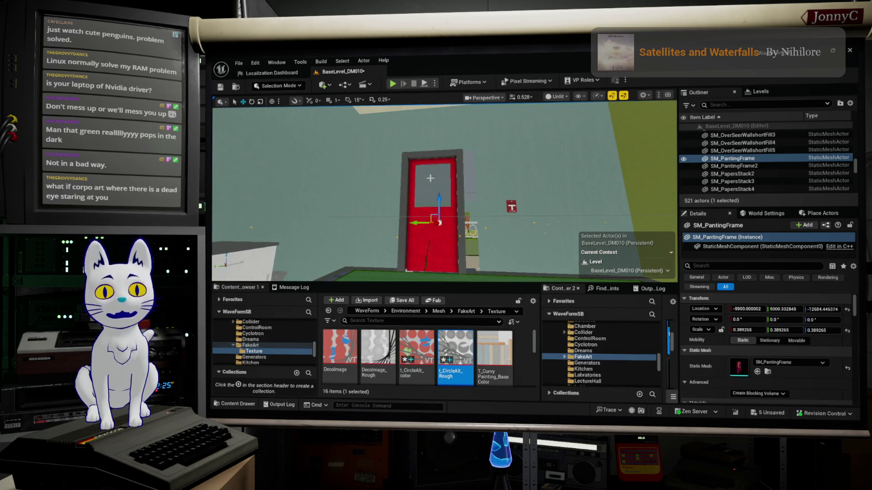
- Return the viewport to Lit, fly back into the room, and select its green floor
left_click(556, 97)
left_click(569, 129)
mouse_move(569, 129)
left_mouse_down()
mouse_move(304, 207)
mouse_move(352, 159)
mouse_move(367, 112)
left_mouse_up()
left_click(446, 254)
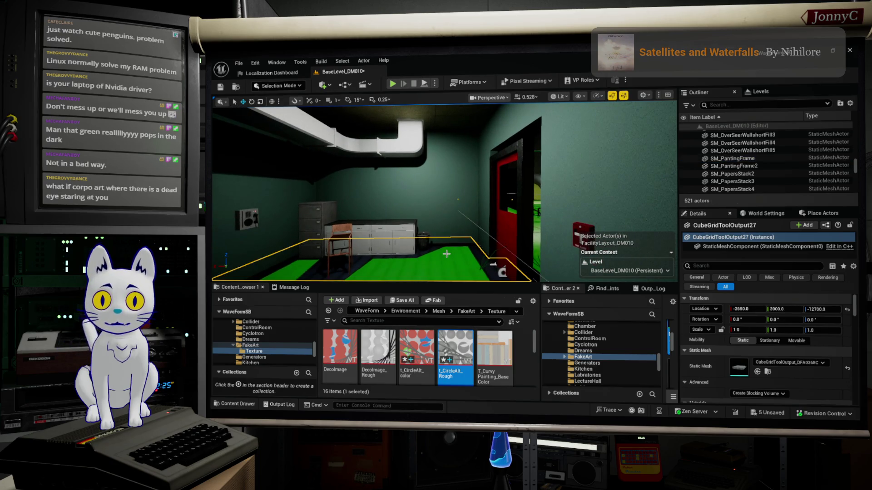
- Assign MI_WF_VoronoiArt_02 from the FakeArt folder to both floor material slots
scroll(731, 354, "down", 3)
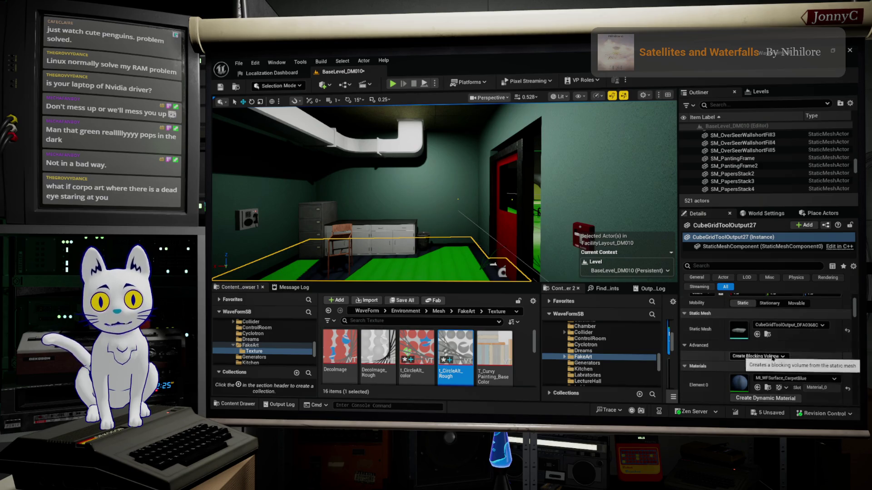
scroll(455, 364, "down", 2)
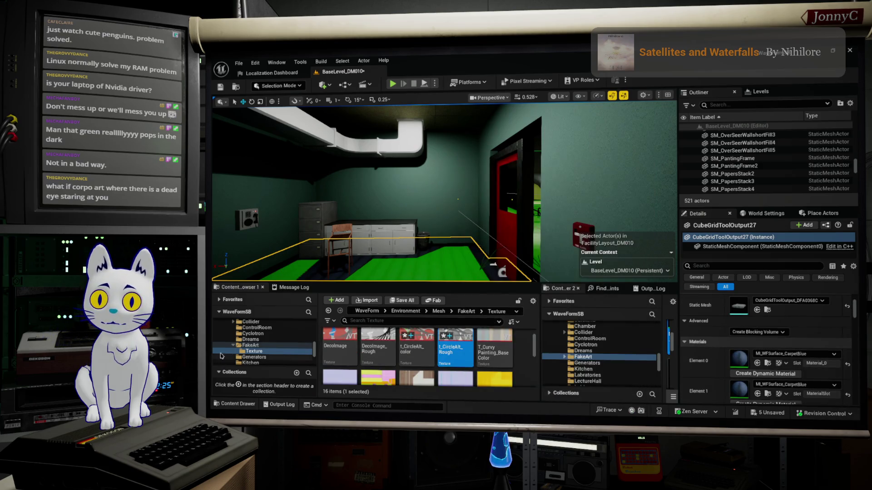
left_click(249, 346)
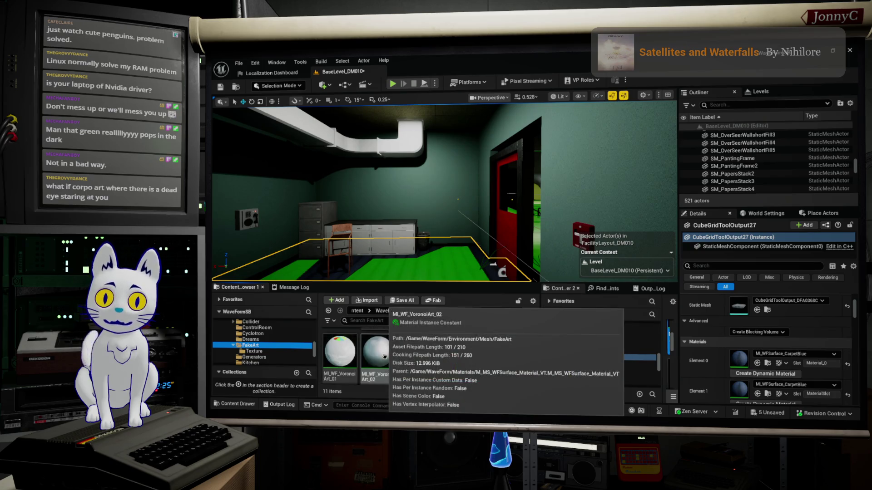
left_click(381, 342)
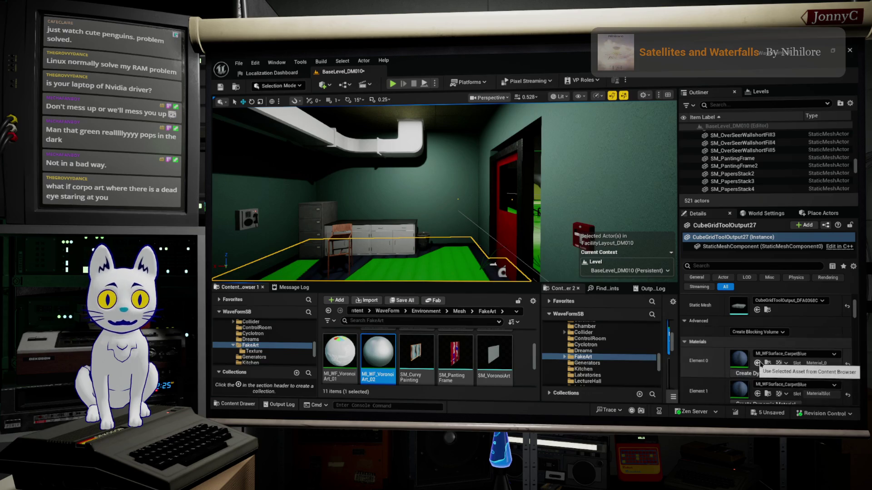
scroll(754, 366, "down", 1)
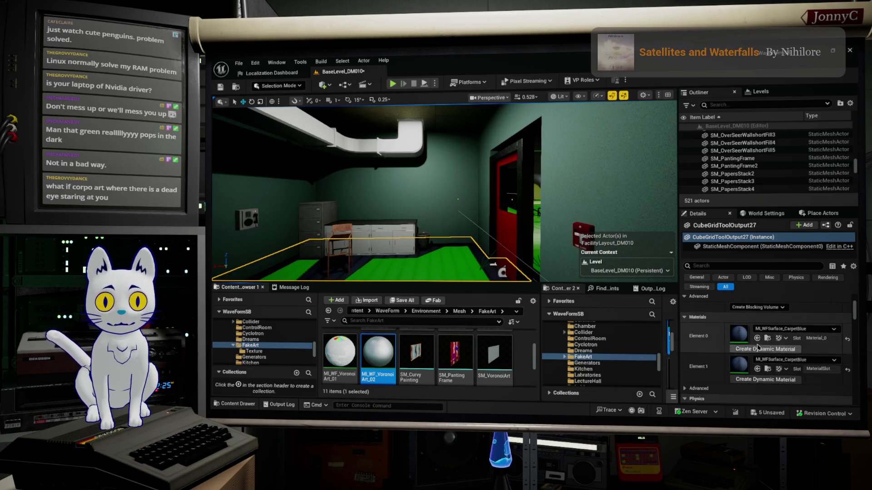
left_click(757, 339)
left_click(757, 369)
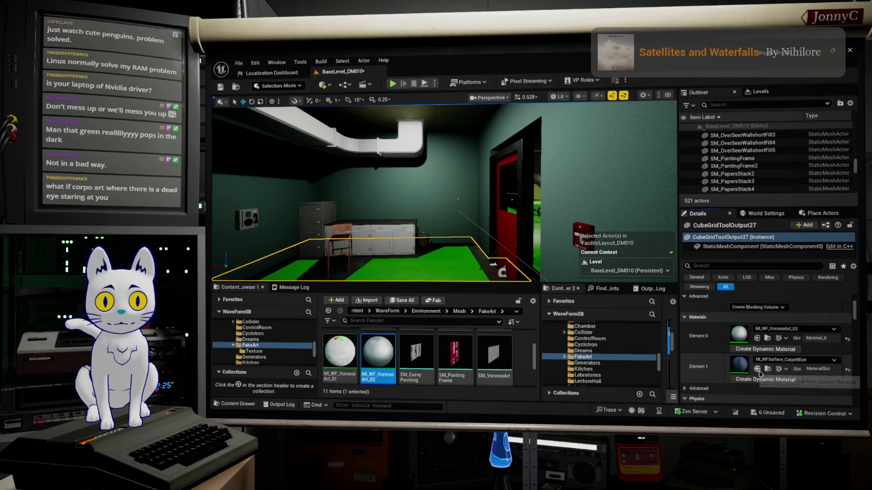
- Look over the darkened floor, then fly through the red doorway toward the stairs
scroll(445, 191, "up", 5)
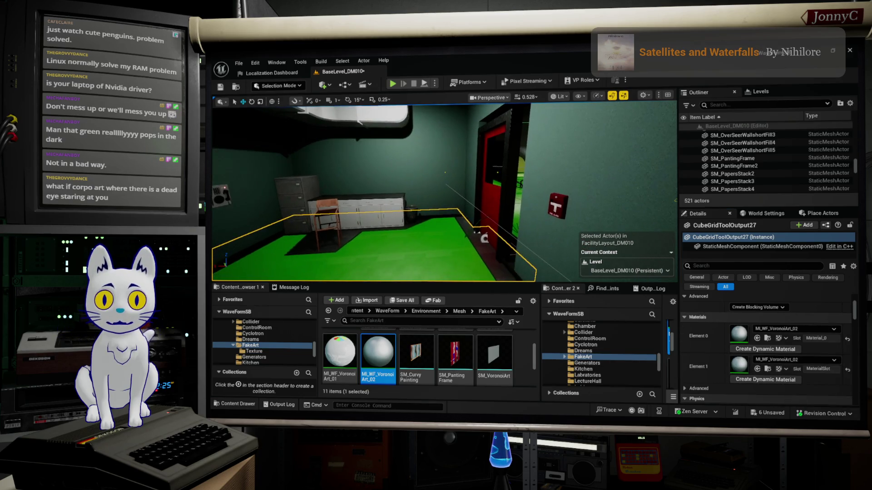
scroll(400, 259, "up", 5)
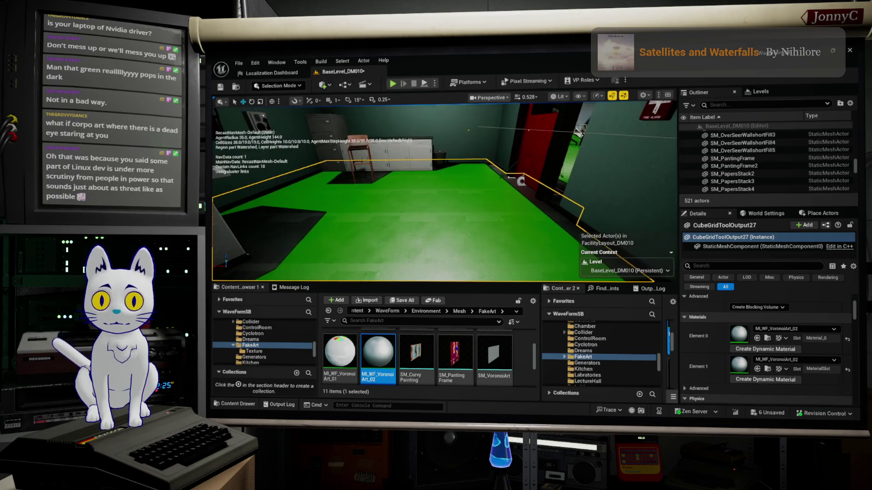
key("Escape")
scroll(449, 171, "down", 5)
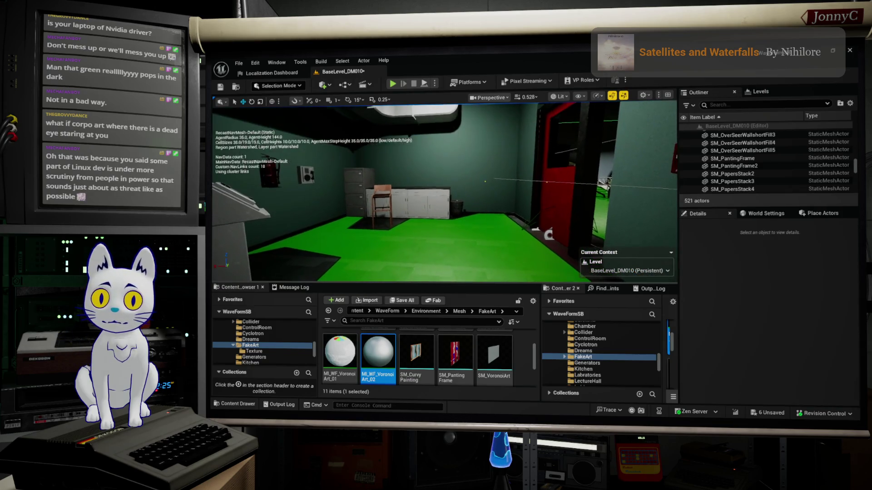
mouse_move(448, 173)
left_mouse_down()
mouse_move(445, 182)
mouse_move(366, 166)
left_mouse_up()
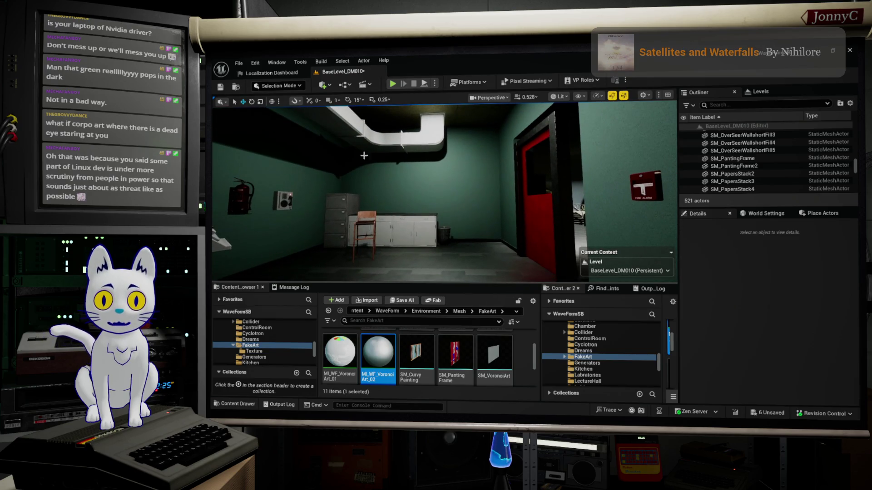
left_click_drag(412, 225, 414, 242)
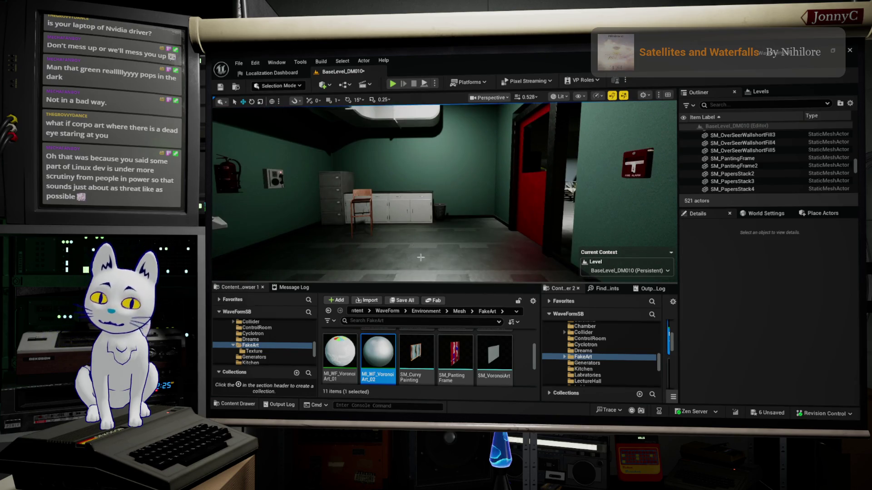
left_click(436, 255)
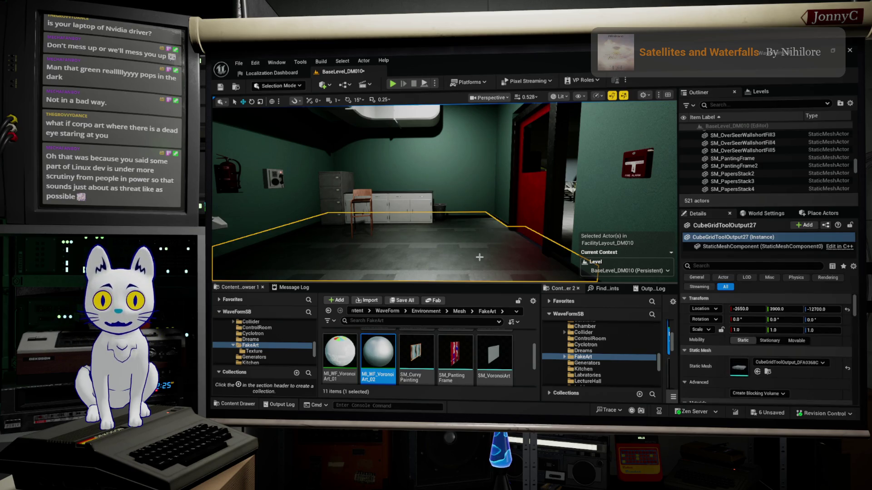
mouse_move(480, 258)
left_mouse_down()
mouse_move(472, 255)
mouse_move(490, 252)
mouse_move(482, 257)
left_mouse_up()
left_click_drag(381, 264, 381, 275)
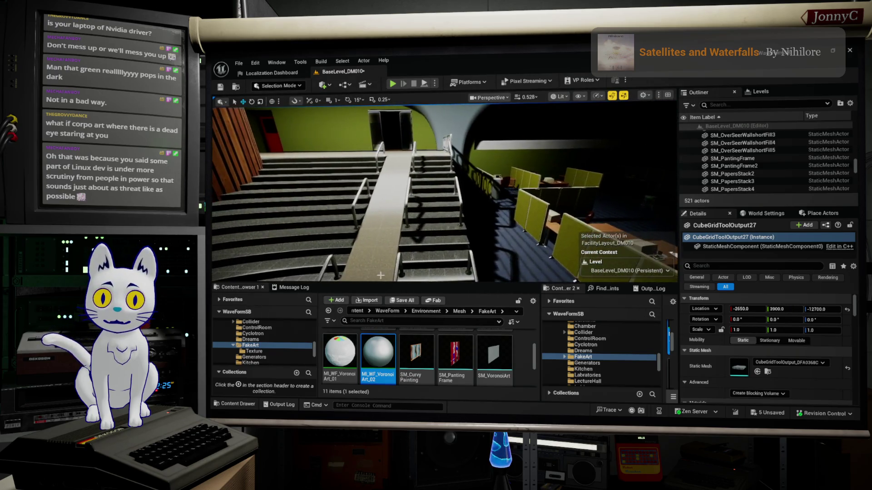
- Copy the stair ramp's MI_WFSurface_LobbyGranite_Alt01 material onto both room floor slots
left_click(380, 272)
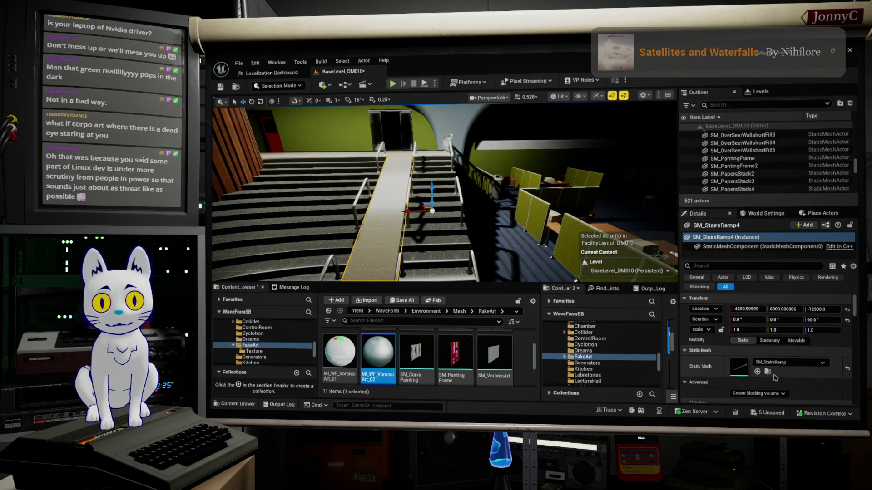
scroll(768, 374, "down", 3)
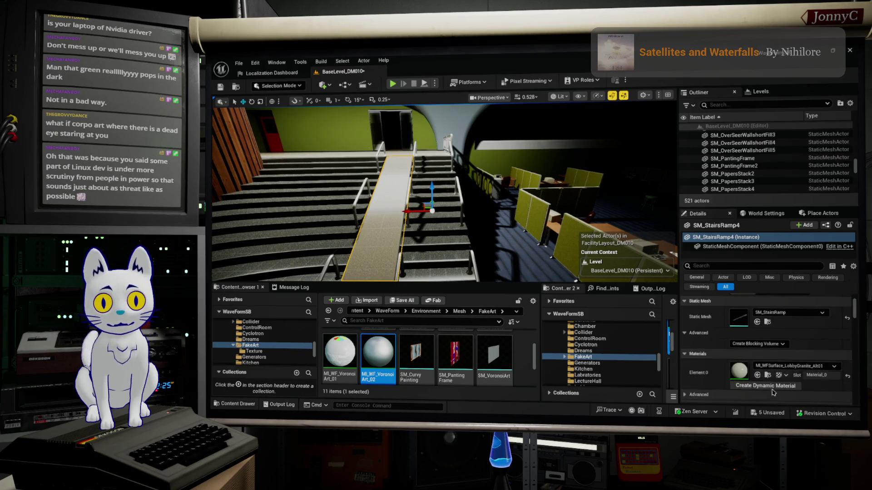
left_click(767, 376)
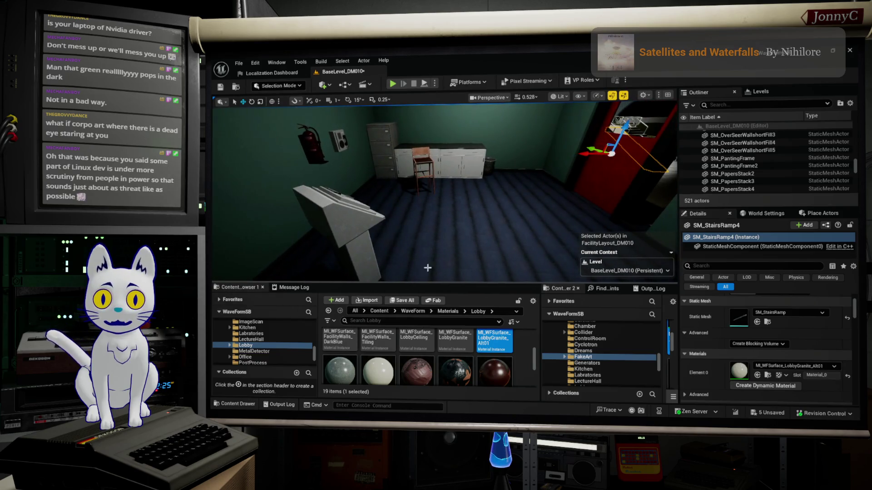
left_click(477, 238)
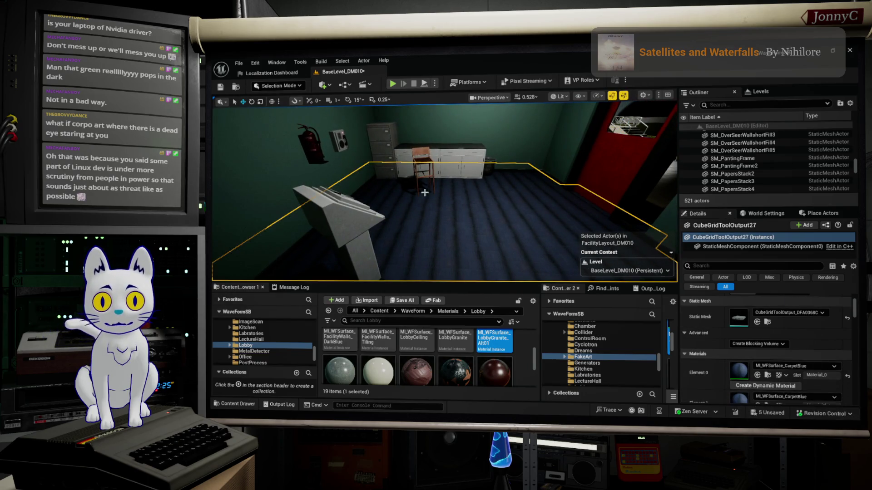
scroll(445, 190, "down", 5)
scroll(445, 190, "up", 3)
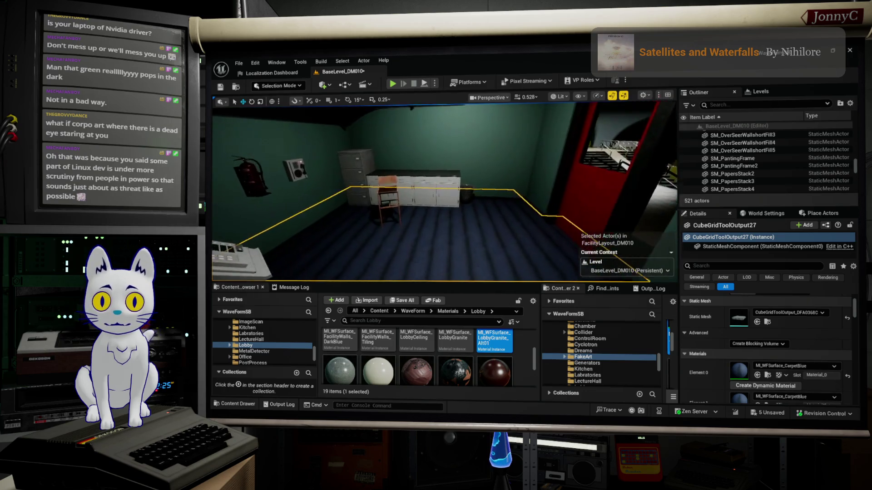
scroll(766, 401, "down", 1)
left_click(757, 394)
left_click(757, 363)
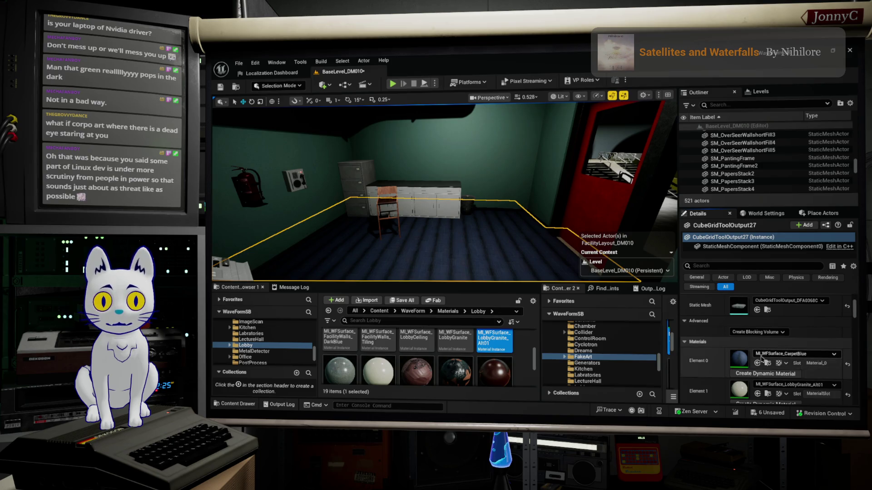
scroll(445, 191, "down", 3)
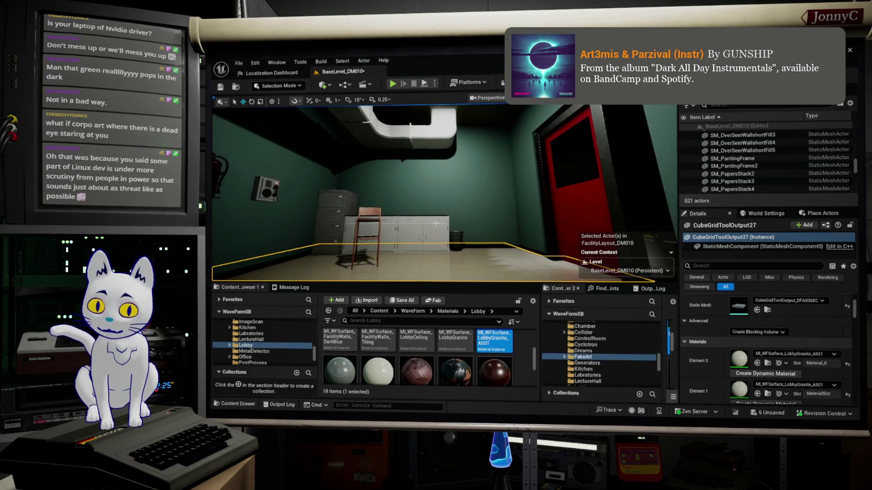
key("F11")
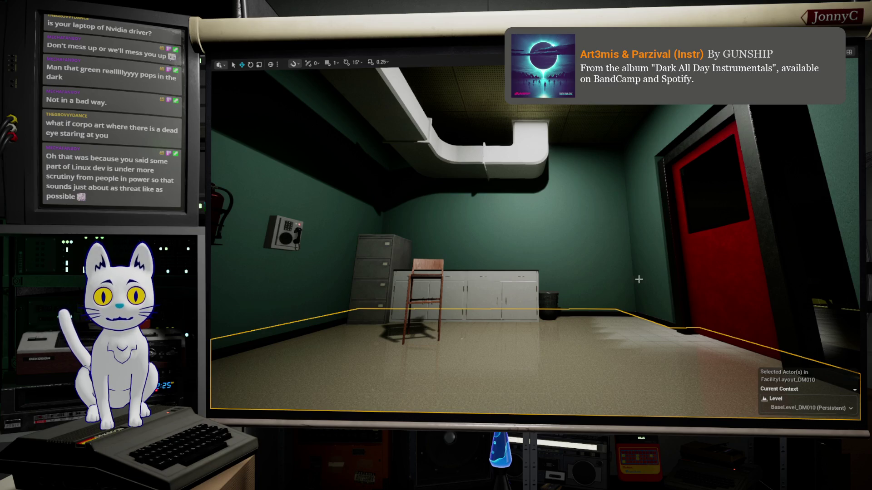
scroll(639, 279, "up", 2)
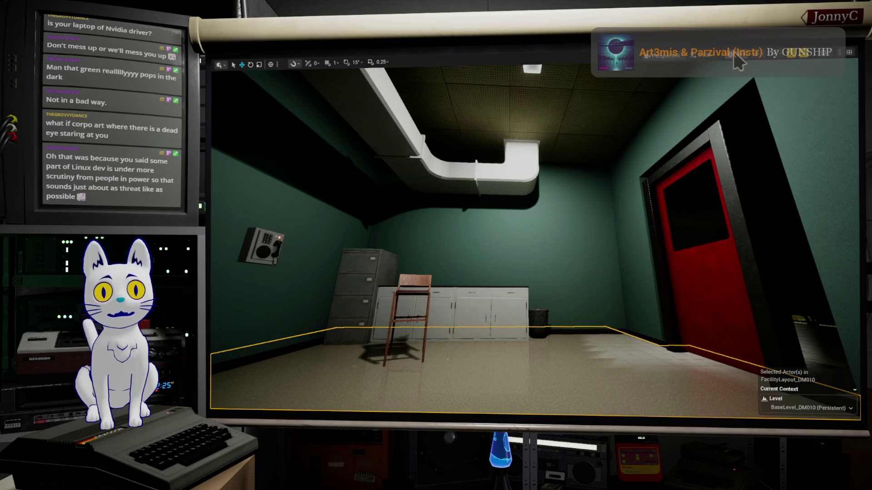
scroll(535, 241, "up", 1)
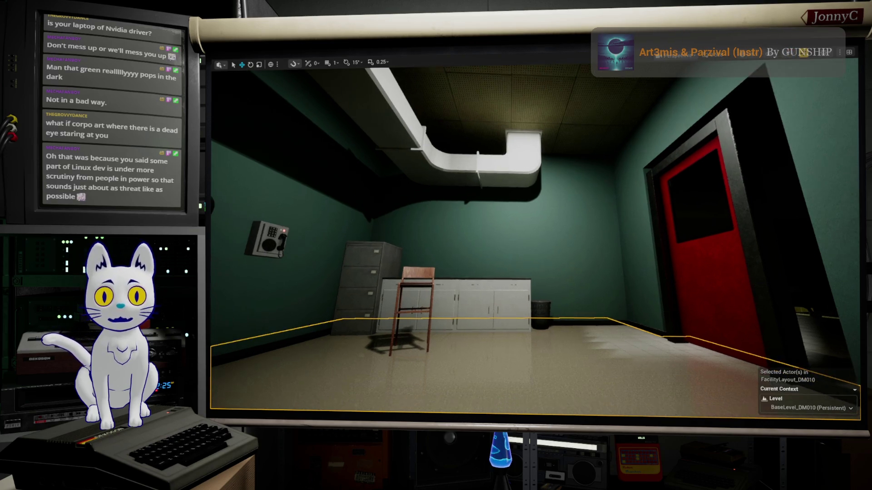
scroll(536, 241, "down", 2)
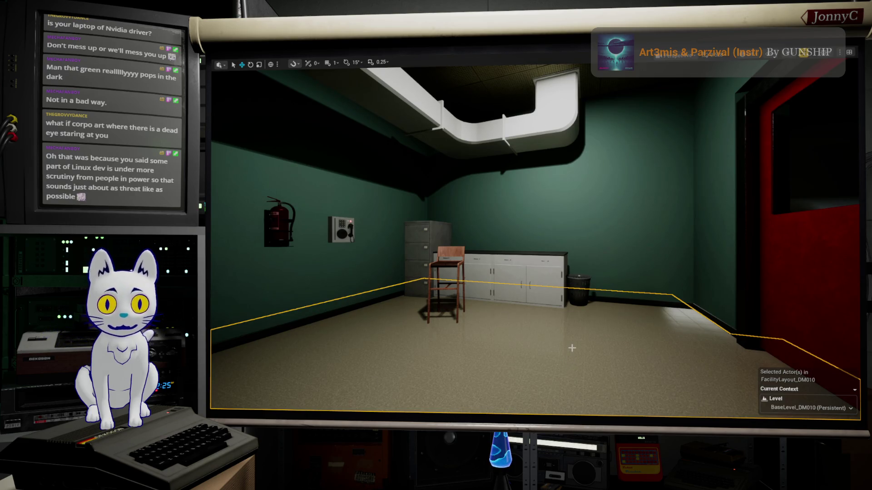
mouse_move(600, 325)
left_mouse_down()
mouse_move(635, 281)
mouse_move(579, 302)
left_mouse_up()
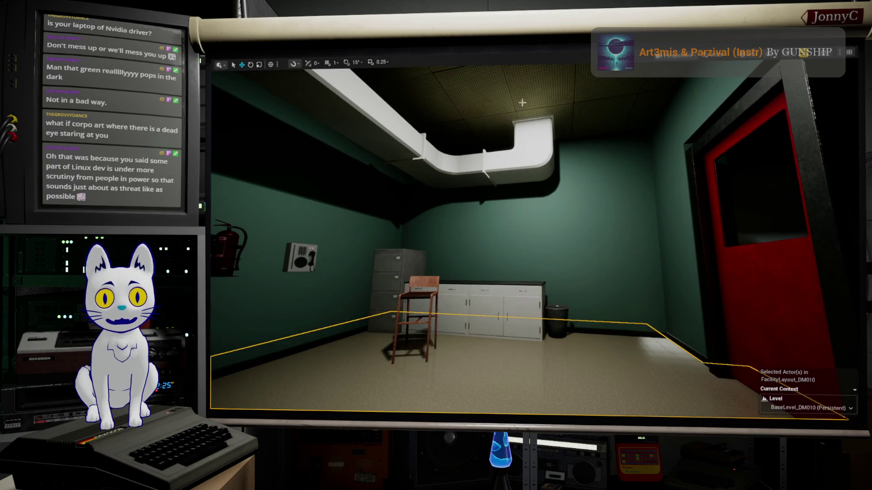
left_click(536, 165)
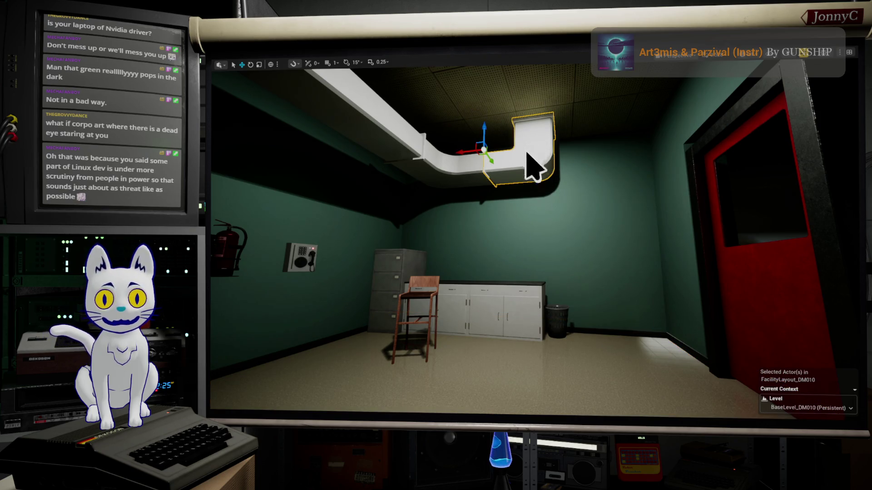
scroll(520, 95, "down", 3)
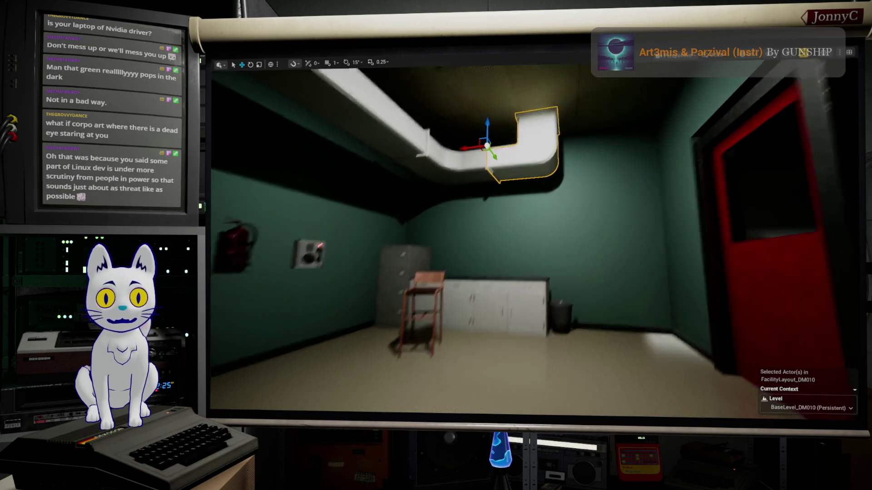
left_click(565, 393)
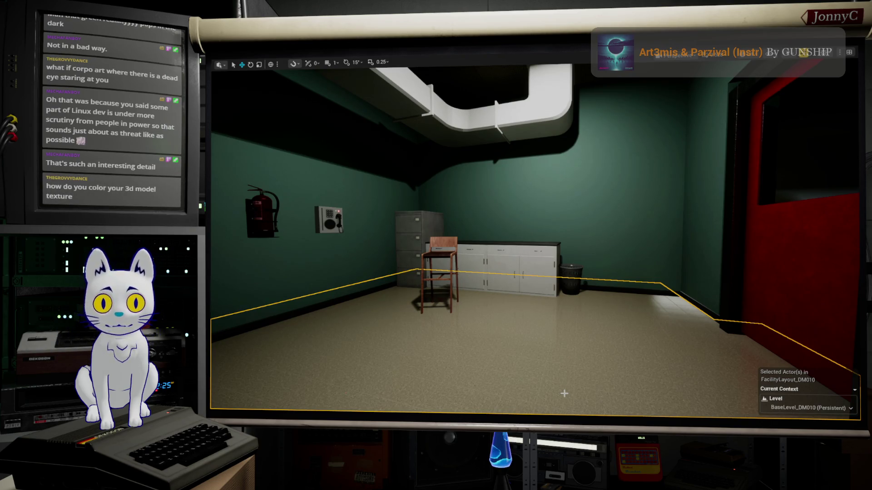
key("1")
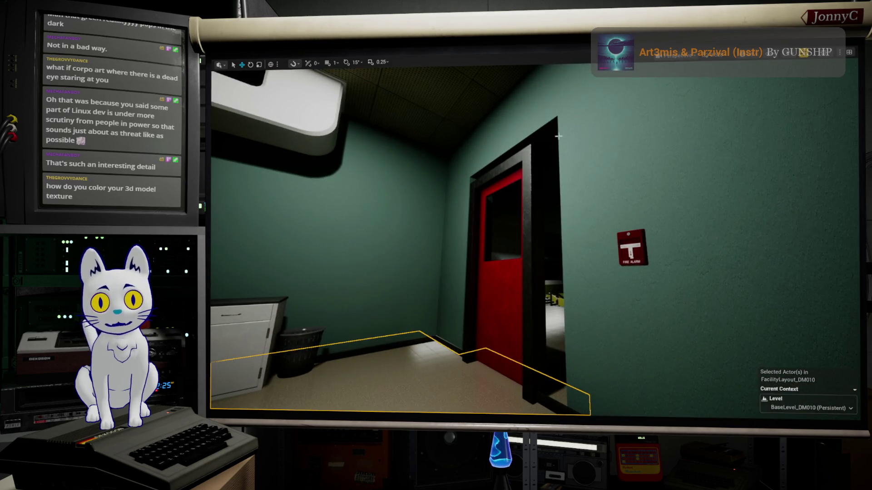
left_click(526, 151)
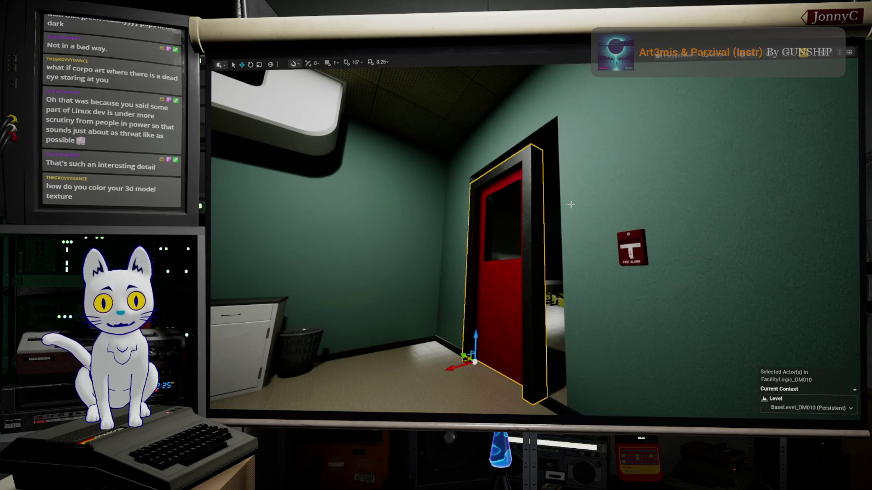
left_click_drag(571, 204, 430, 250)
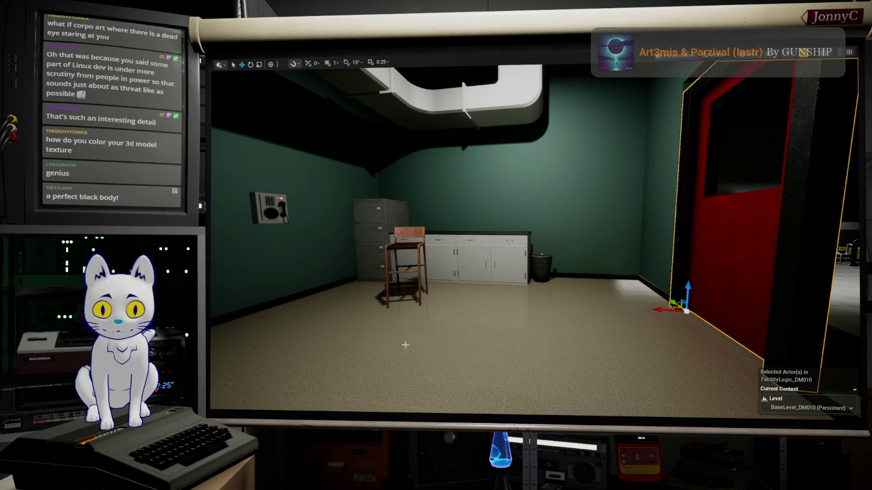
mouse_move(505, 327)
left_mouse_down()
mouse_move(545, 295)
mouse_move(614, 290)
mouse_move(522, 300)
mouse_move(432, 291)
mouse_move(477, 295)
mouse_move(212, 357)
left_mouse_up()
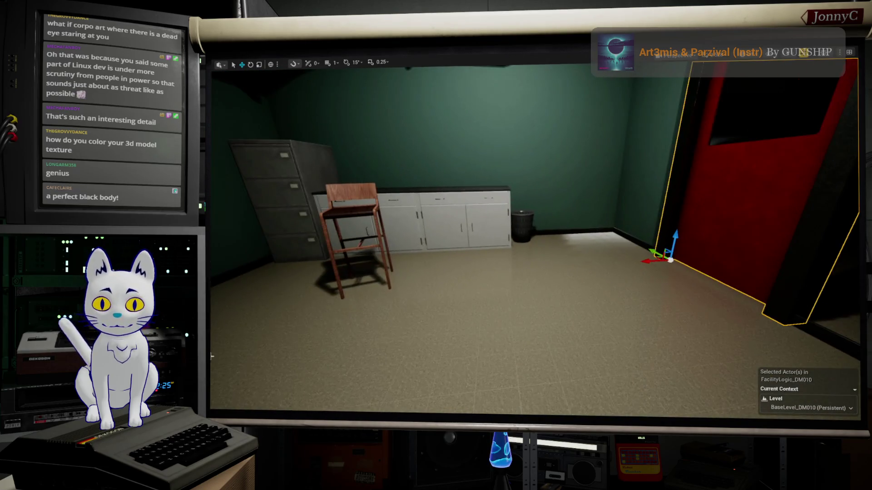
- Restore MI_WFSurface_CarpetBlue on both floor slots with two undos, then go full-screen again
key("F11")
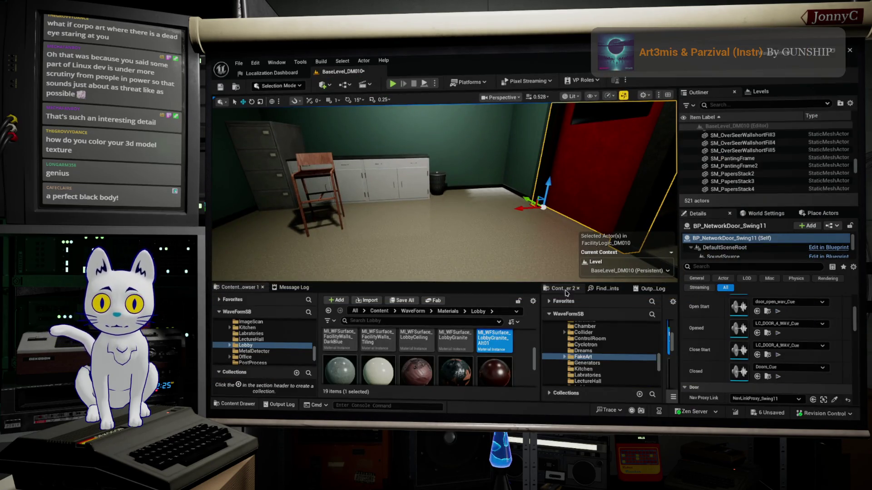
left_click(452, 219)
scroll(766, 348, "down", 2)
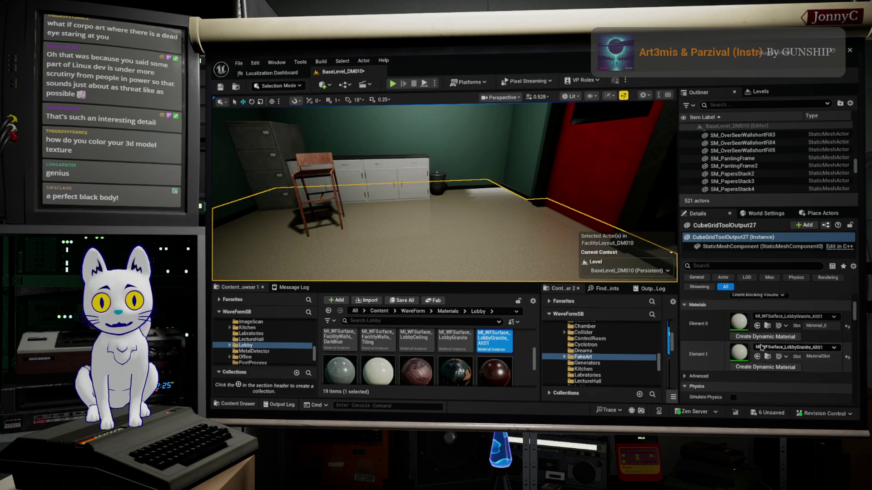
left_click(581, 209)
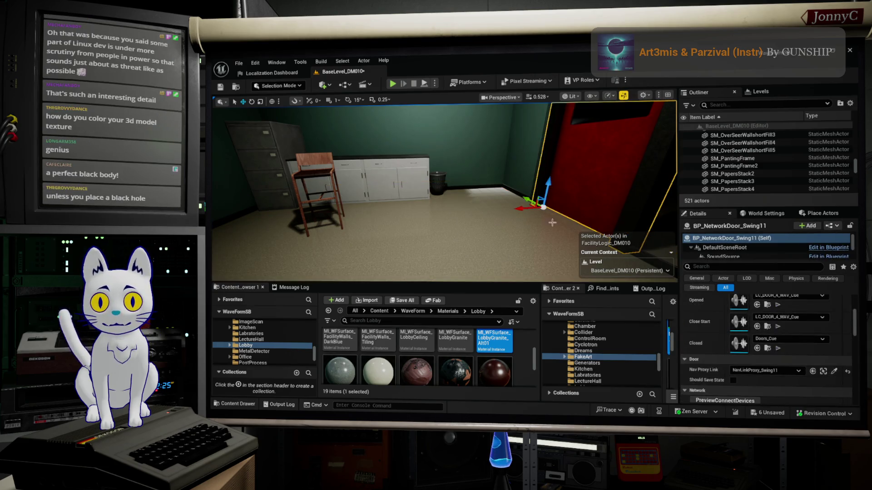
left_click(495, 231)
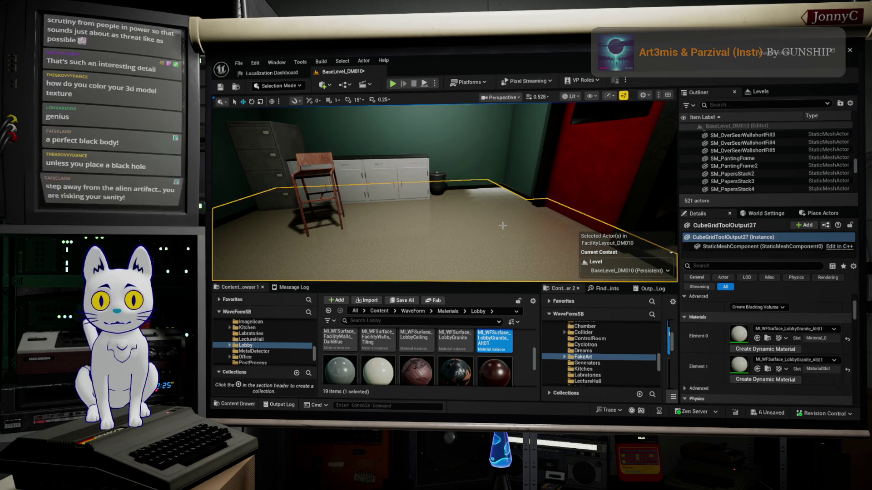
key("ctrl+z")
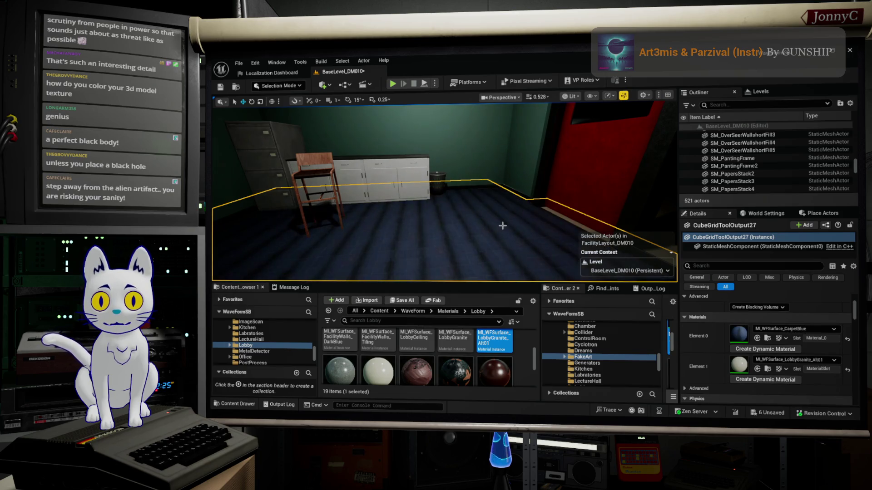
key("ctrl+z")
mouse_move(502, 225)
left_mouse_down()
mouse_move(500, 214)
mouse_move(473, 213)
left_mouse_up()
key("F11")
mouse_move(574, 220)
left_mouse_down()
mouse_move(576, 229)
mouse_move(574, 221)
left_mouse_up()
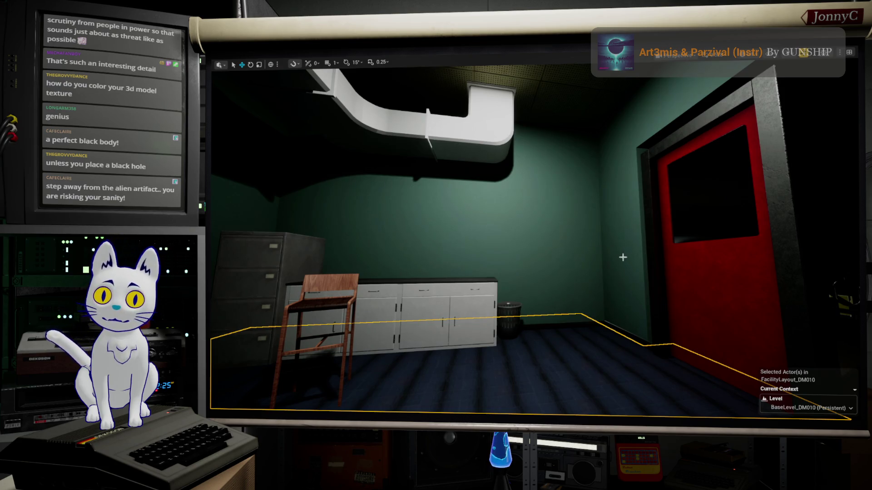
- Orbit around the blue-carpeted room, then bring the Firefox window to the front
left_click_drag(593, 243, 593, 227)
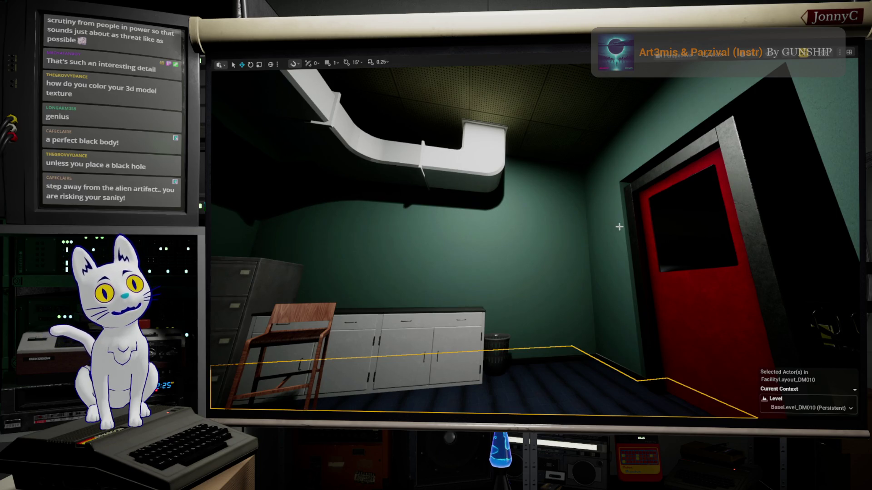
left_click_drag(522, 237, 522, 225)
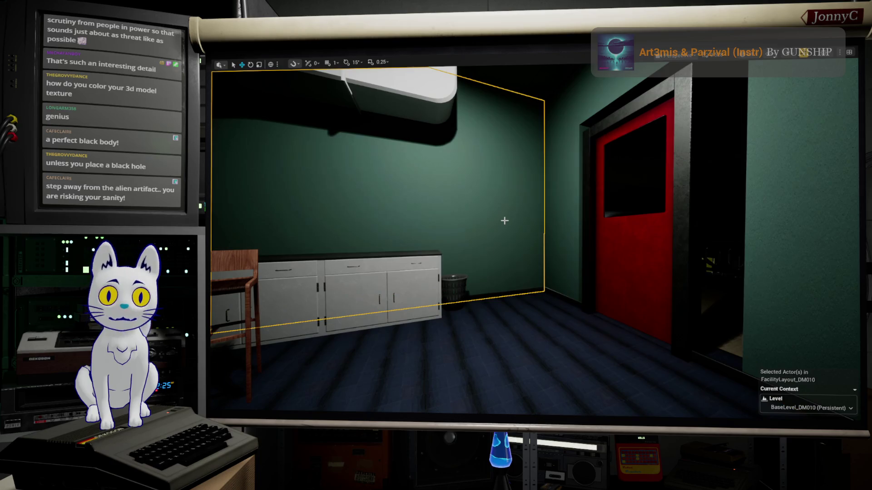
left_click_drag(566, 386, 563, 363)
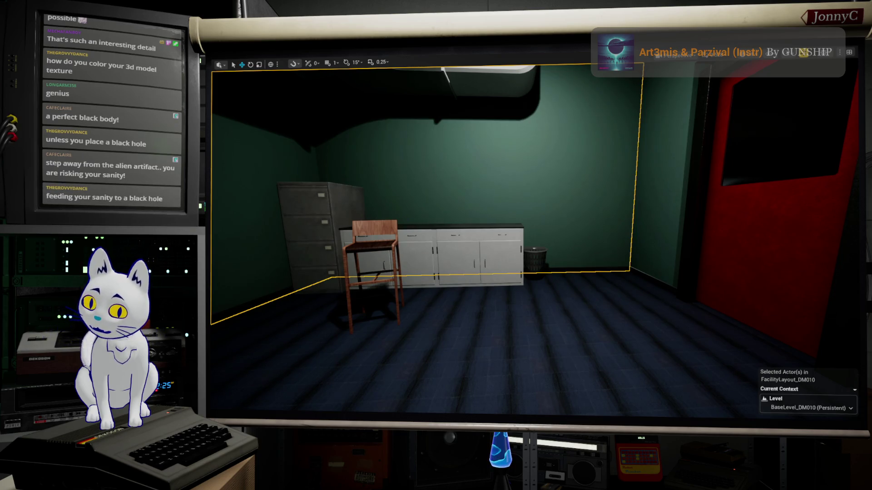
key("alt+Tab")
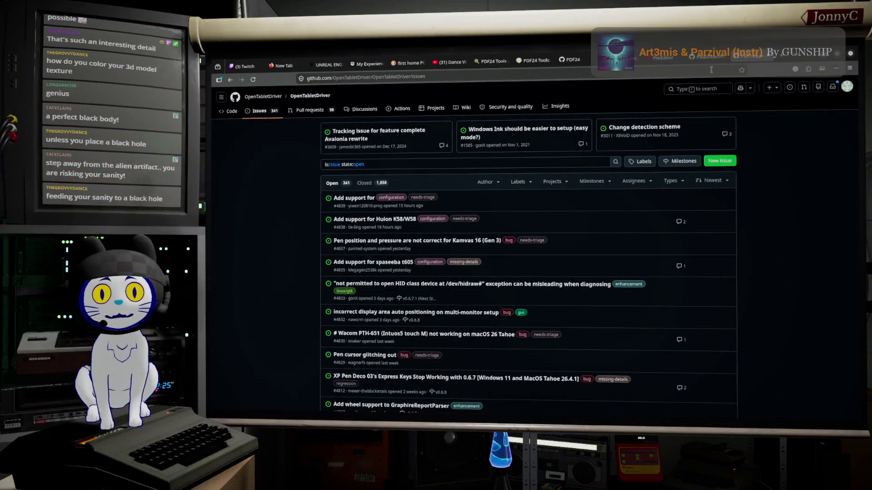
- Search Google Images for 'substance painter' and open the Steam store result
left_click(711, 70)
type("google.com/")
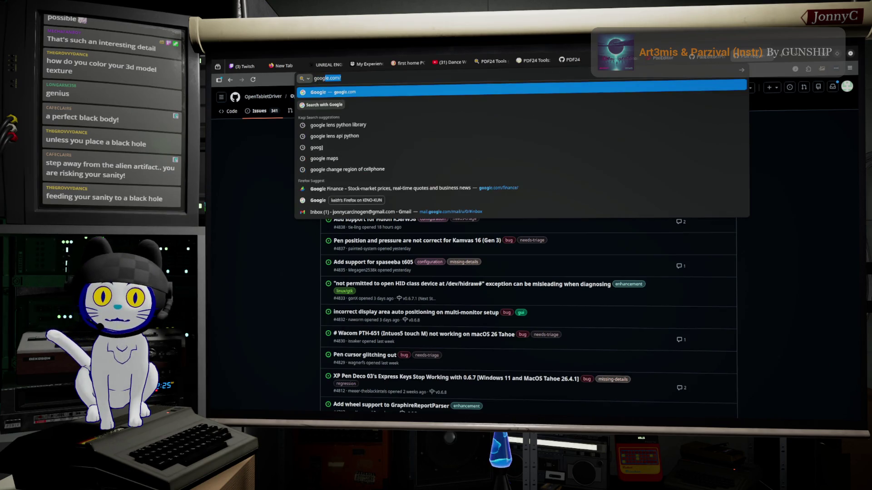
key("Return")
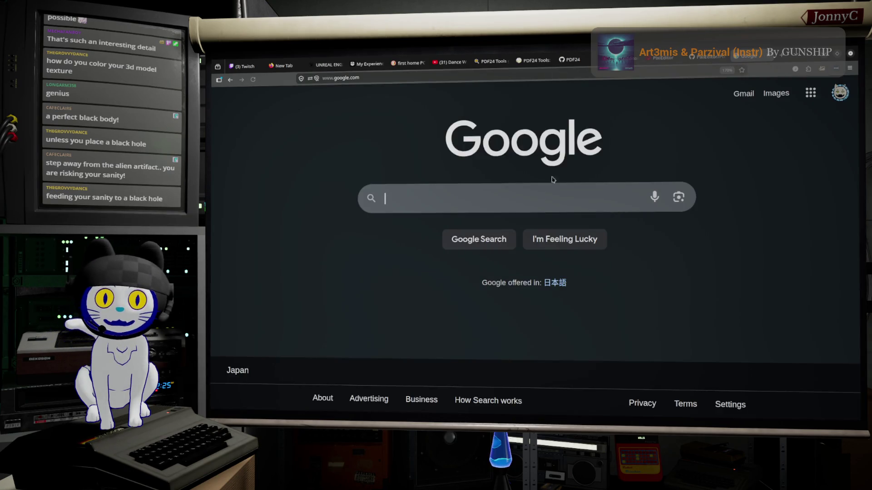
left_click(521, 202)
type("S")
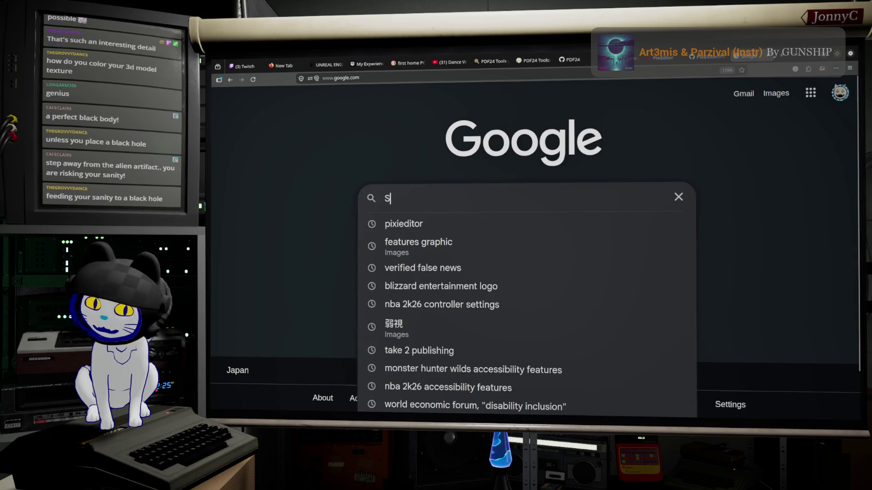
type("ubstan")
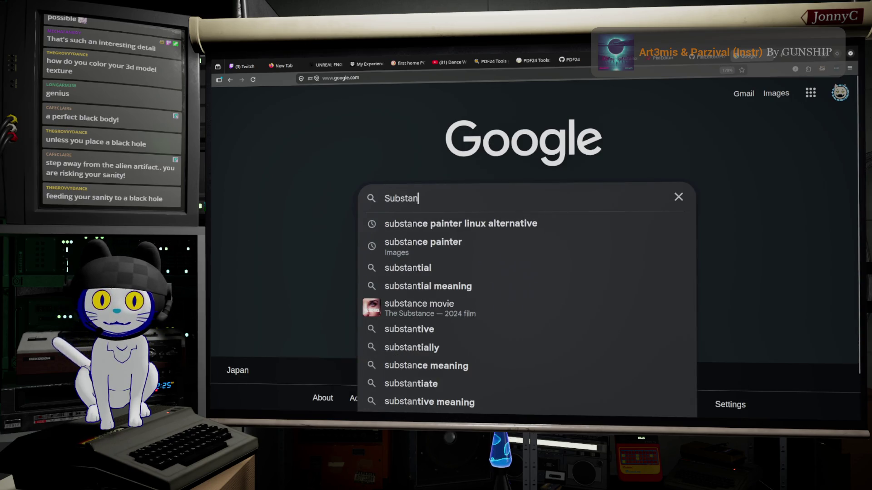
key("Down")
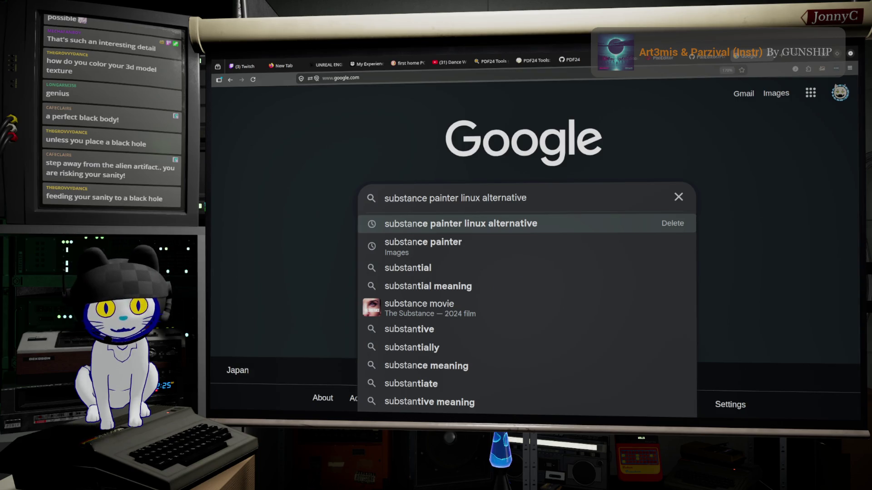
key("Down")
key("Return")
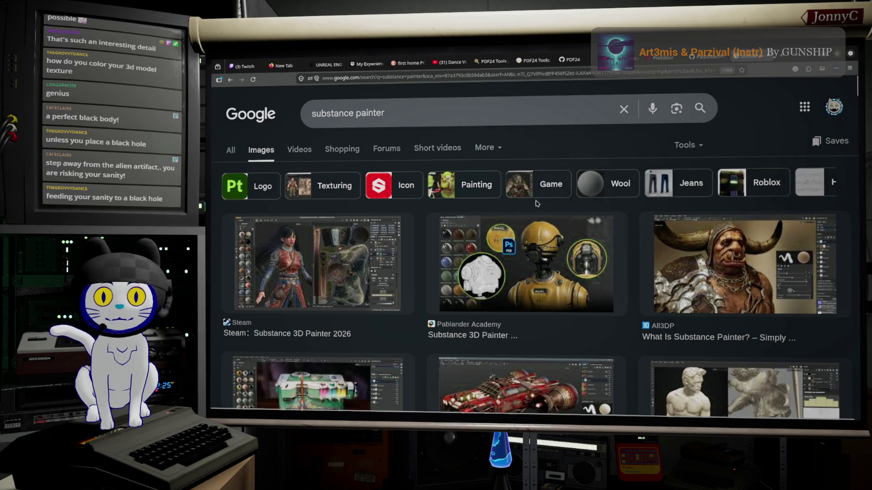
left_click(302, 281)
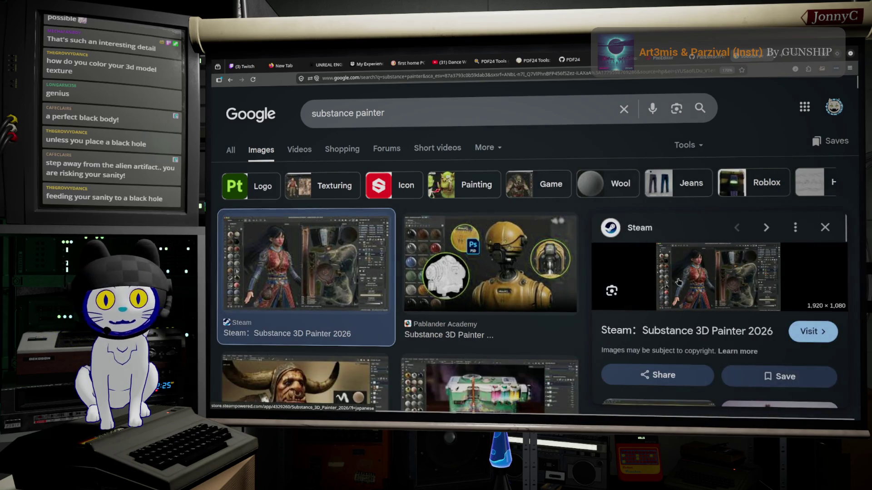
left_click(726, 284)
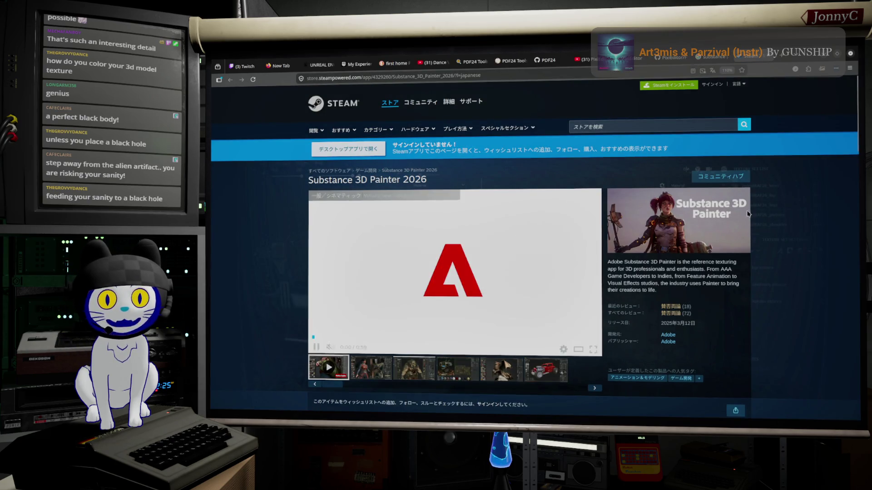
- Browse the Substance 3D Painter 2026 screenshots and trailer, then return to Unreal
scroll(696, 249, "down", 2)
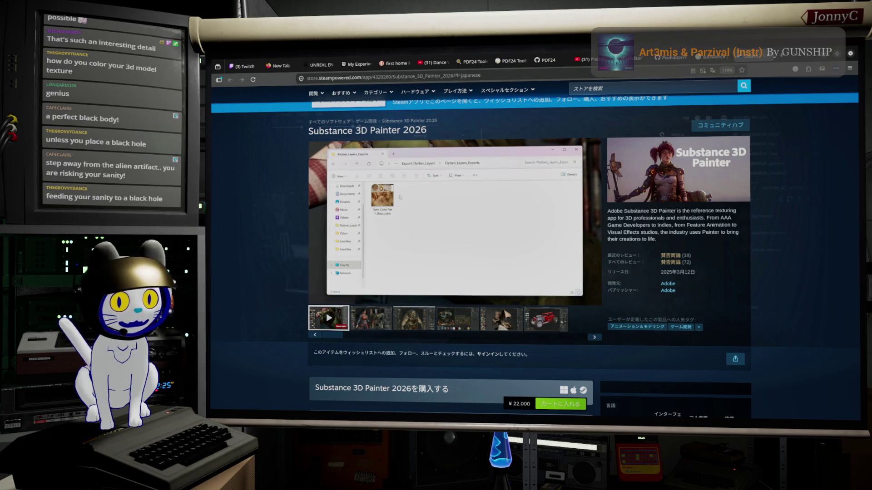
mouse_move(434, 212)
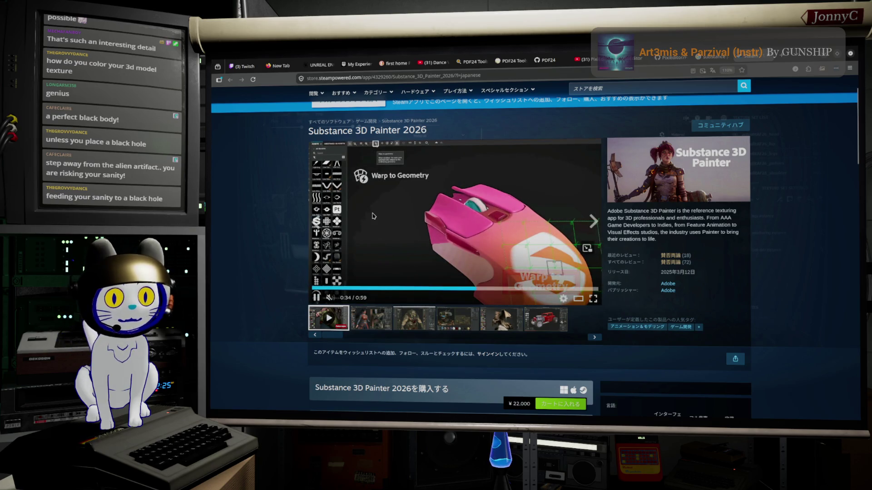
scroll(374, 216, "down", 2)
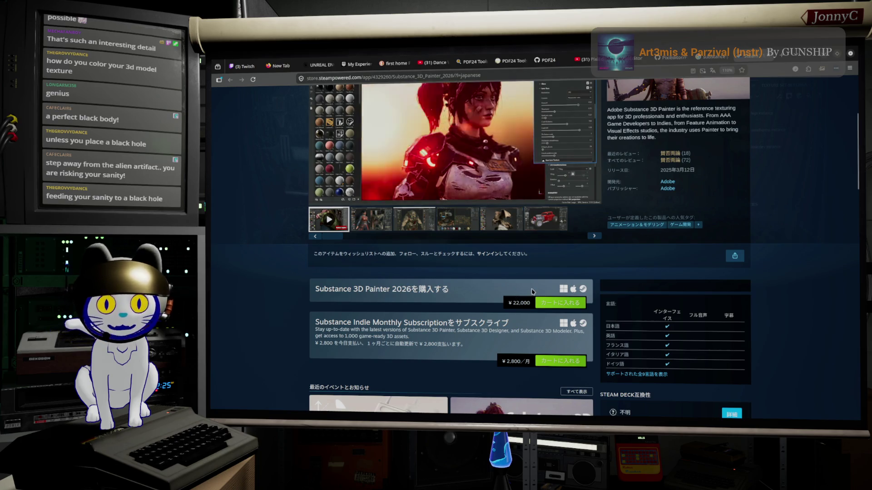
scroll(516, 295, "up", 2)
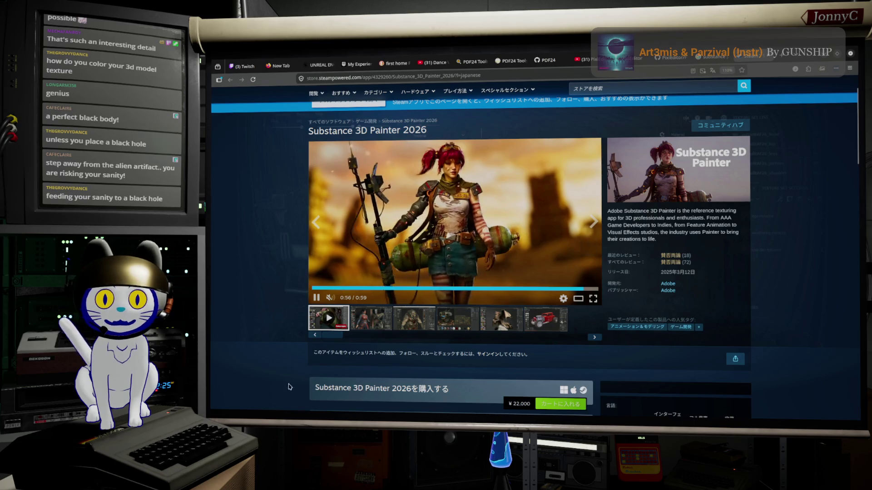
left_click(547, 321)
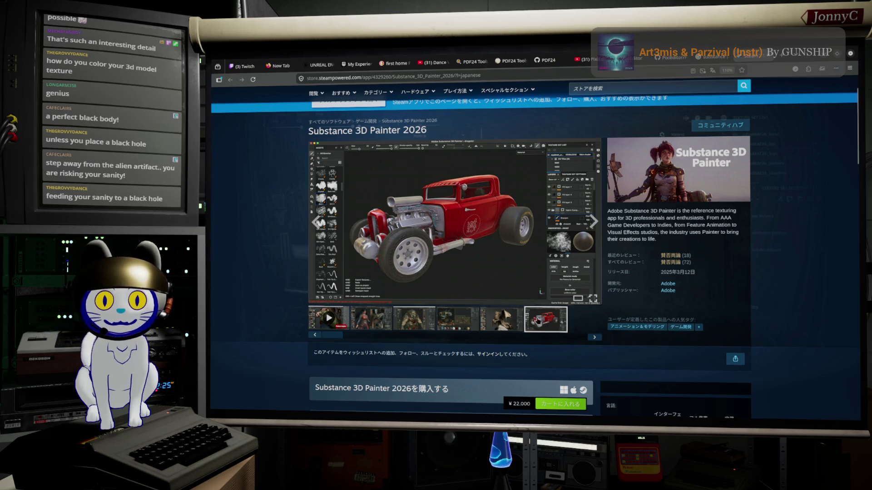
left_click(595, 338)
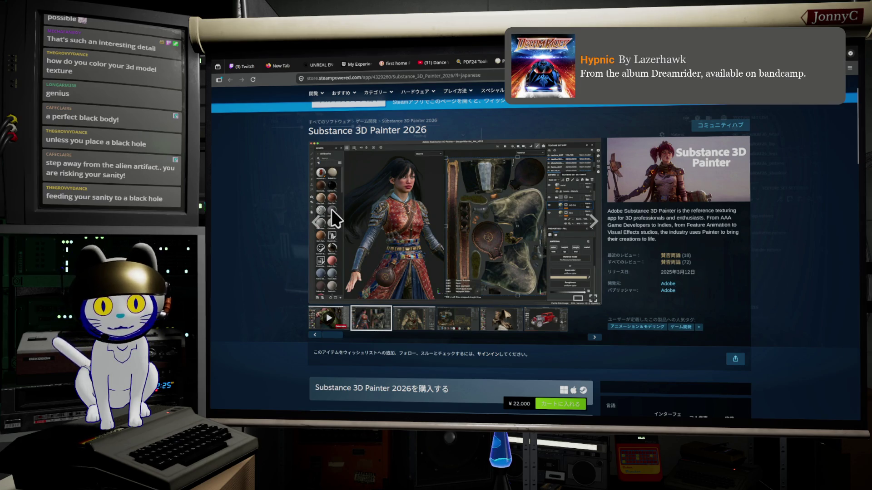
key("alt+Tab")
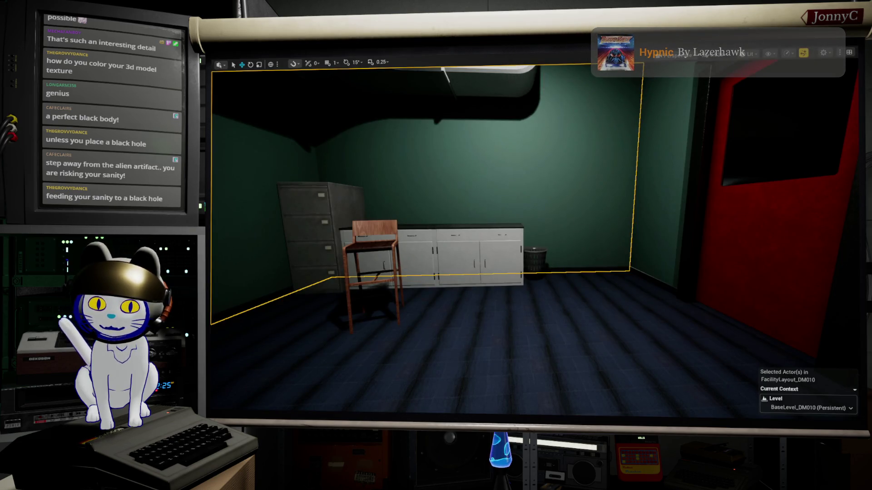
- Fly the camera past the door into another area, then return to the Steam page
mouse_move(721, 302)
left_mouse_down()
mouse_move(831, 300)
mouse_move(749, 395)
mouse_move(743, 336)
mouse_move(793, 318)
mouse_move(723, 320)
mouse_move(751, 321)
mouse_move(615, 278)
left_mouse_up()
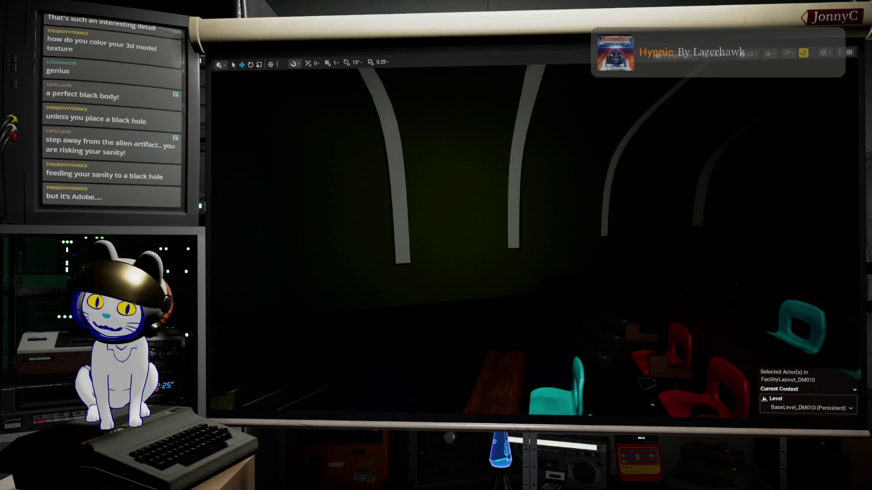
key("alt+Tab")
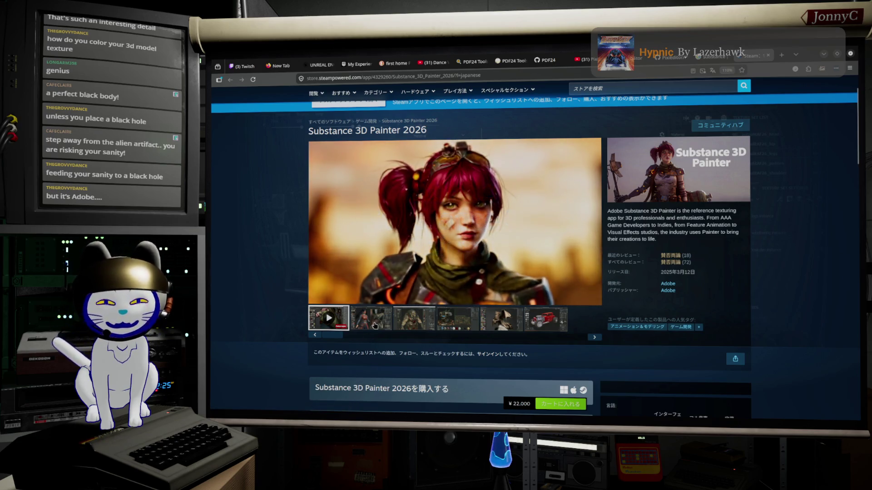
- Scroll through the Substance 3D Painter 2026 store page's prices and description
scroll(453, 277, "down", 3)
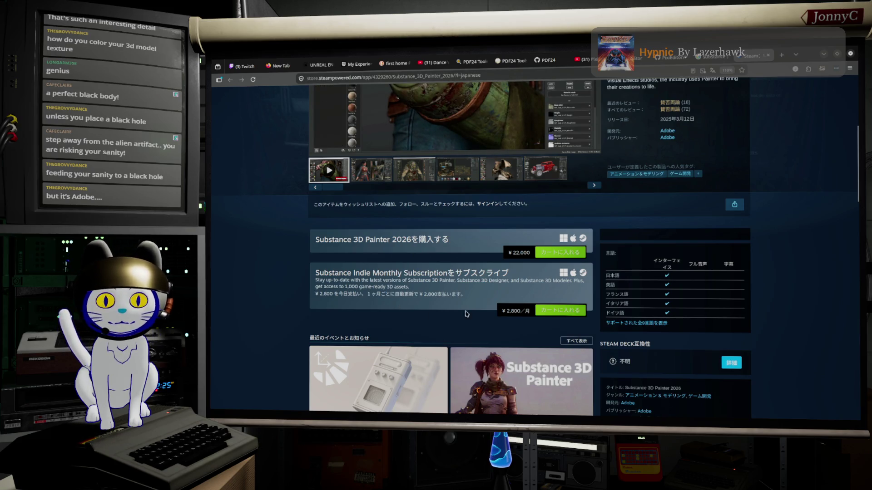
scroll(450, 331, "down", 2)
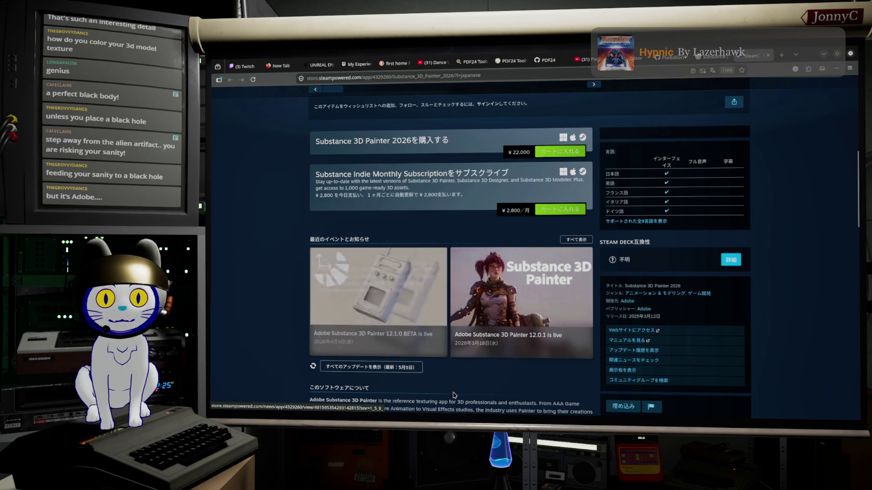
scroll(408, 297, "down", 5)
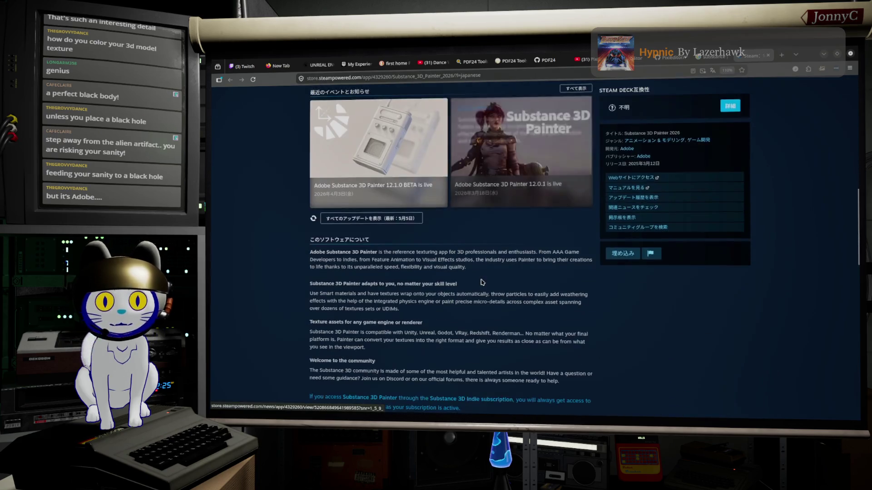
scroll(478, 285, "up", 4)
scroll(478, 284, "up", 10)
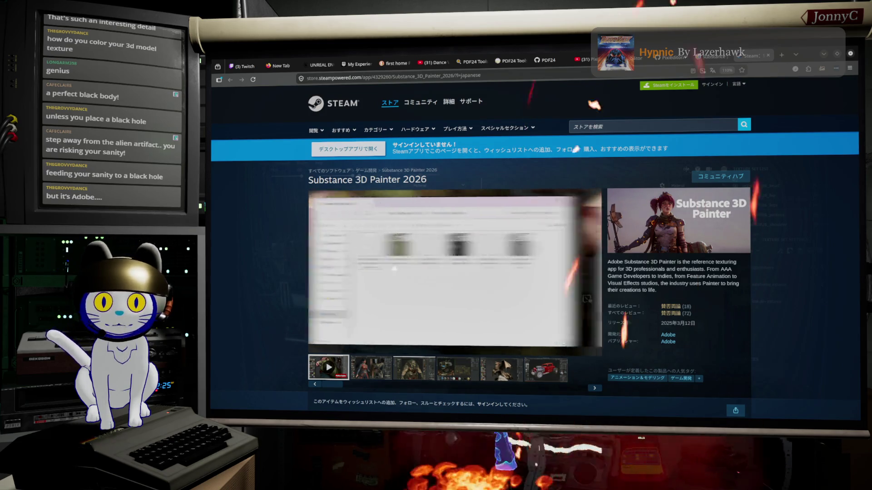
scroll(534, 245, "down", 1)
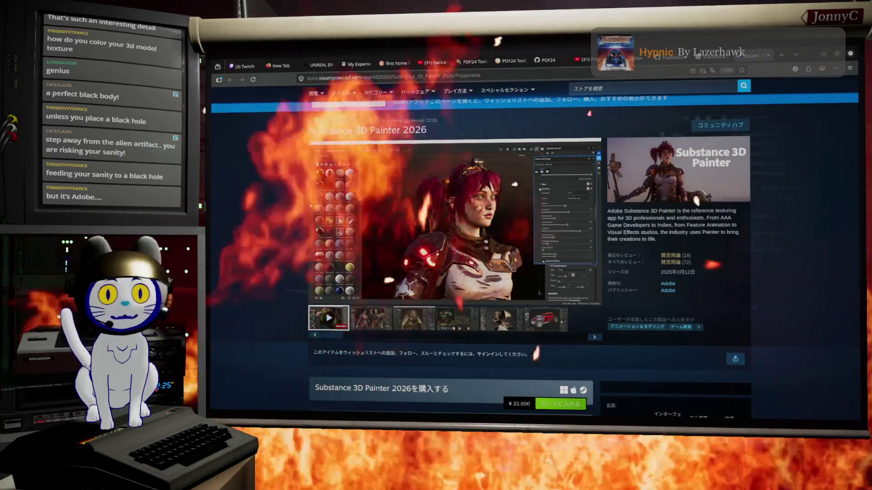
left_click(781, 55)
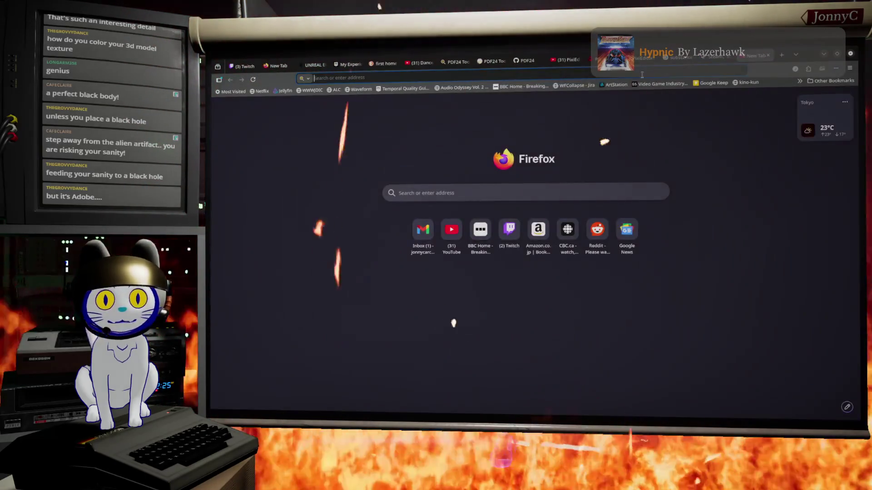
- Search Google for 'marmoset toolbag' and open the Marmoset Toolbag 5 website
left_click(642, 74)
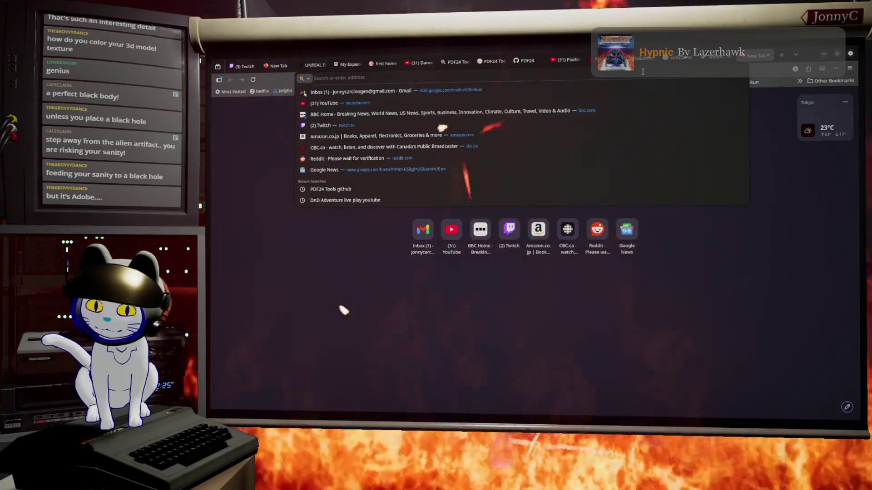
type("www.google.com")
key("Return")
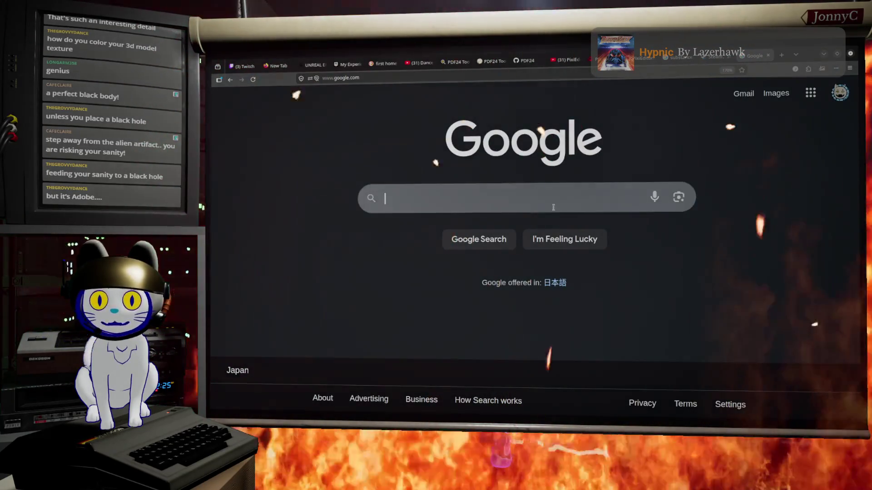
left_click(554, 198)
type("marmose")
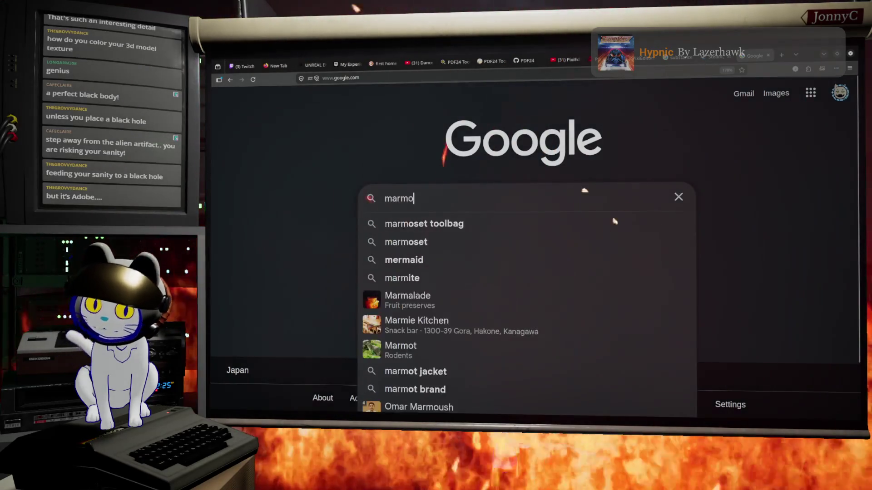
key("Down")
key("Return")
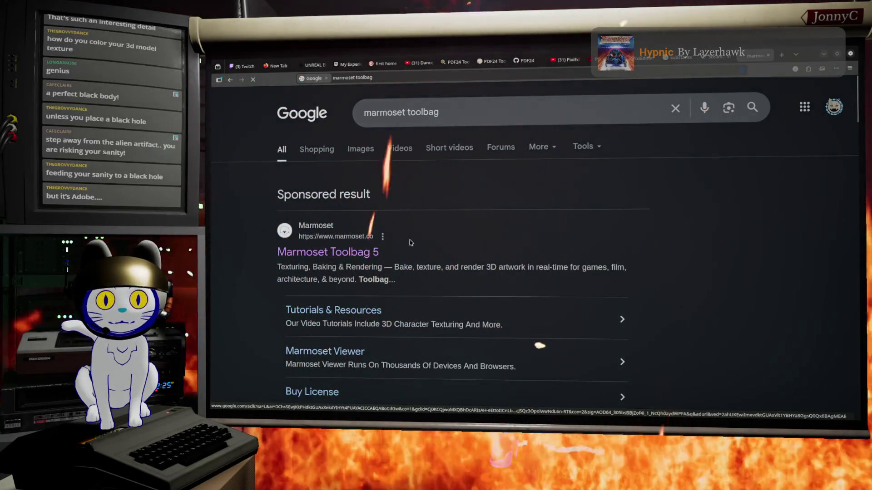
left_click(372, 252)
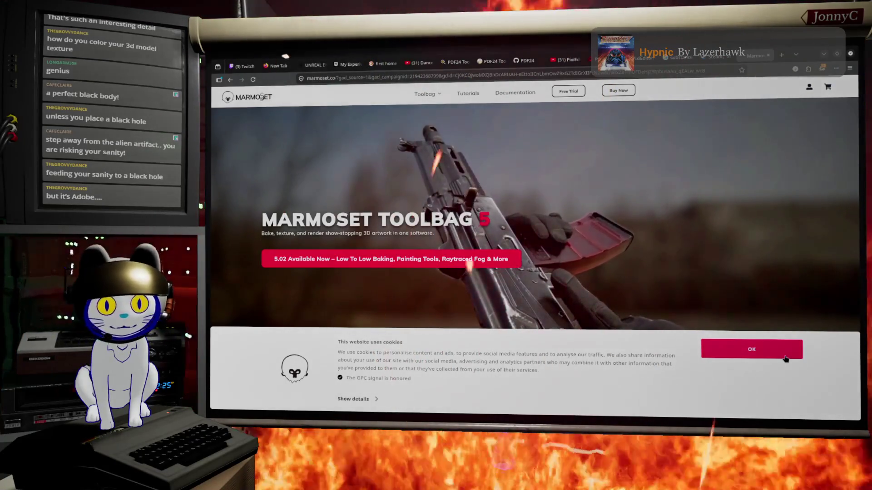
- Accept the Marmoset cookie notice and browse the home page
left_click(785, 358)
scroll(561, 197, "down", 2)
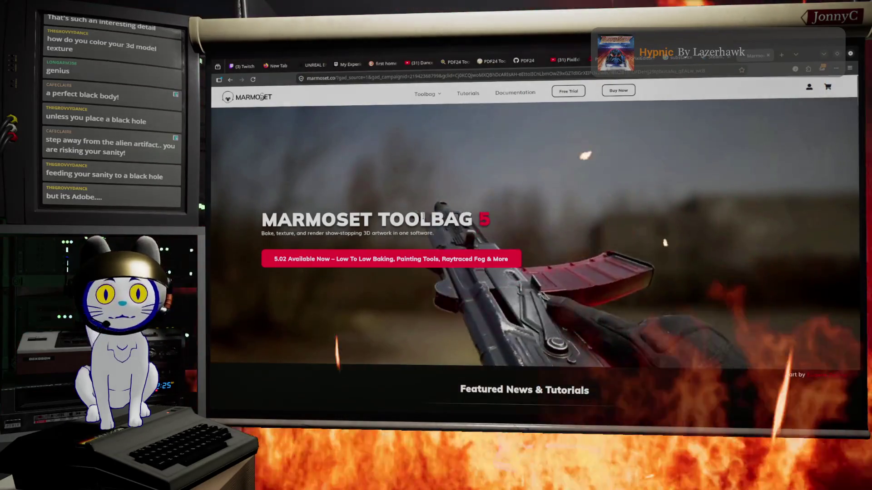
scroll(510, 340, "down", 4)
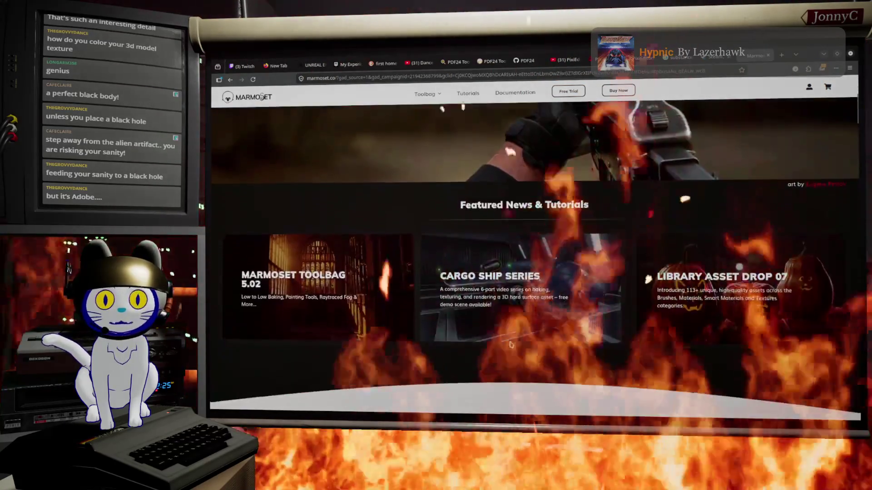
scroll(509, 272, "up", 5)
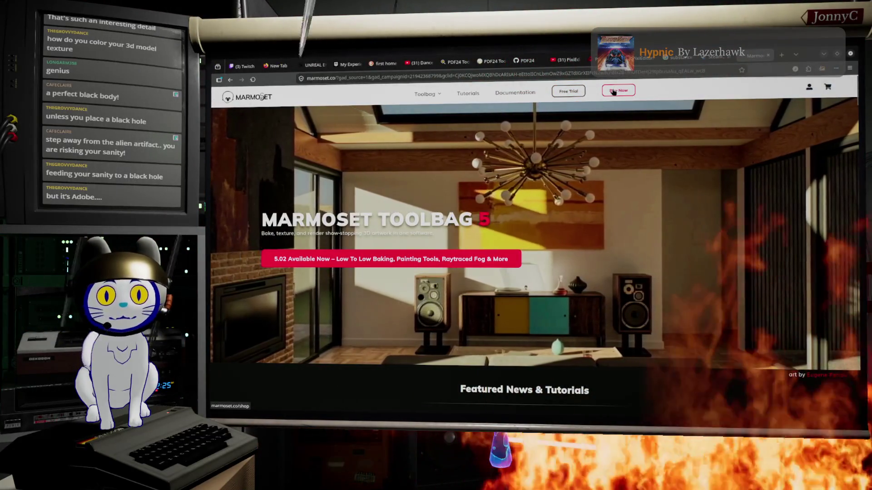
- Open the Toolbag 5 shop page showing $18.99 monthly and $399 perpetual licence prices
left_click(615, 90)
scroll(596, 225, "down", 4)
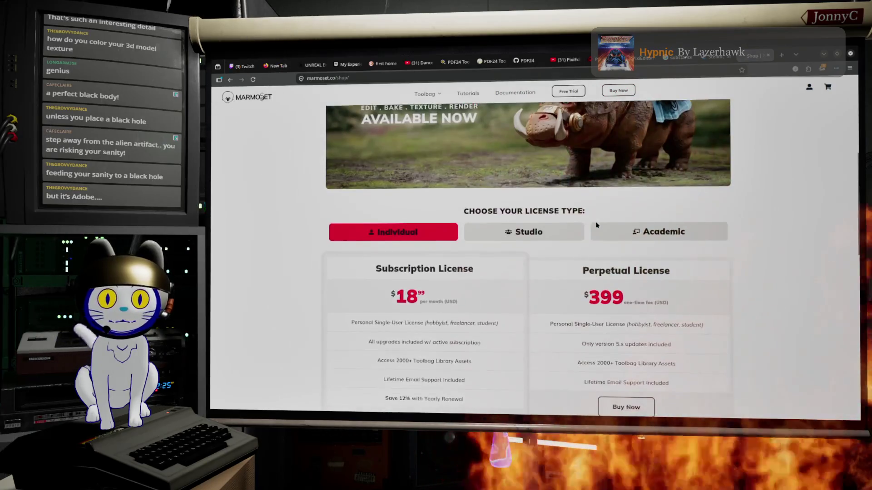
scroll(588, 205, "down", 2)
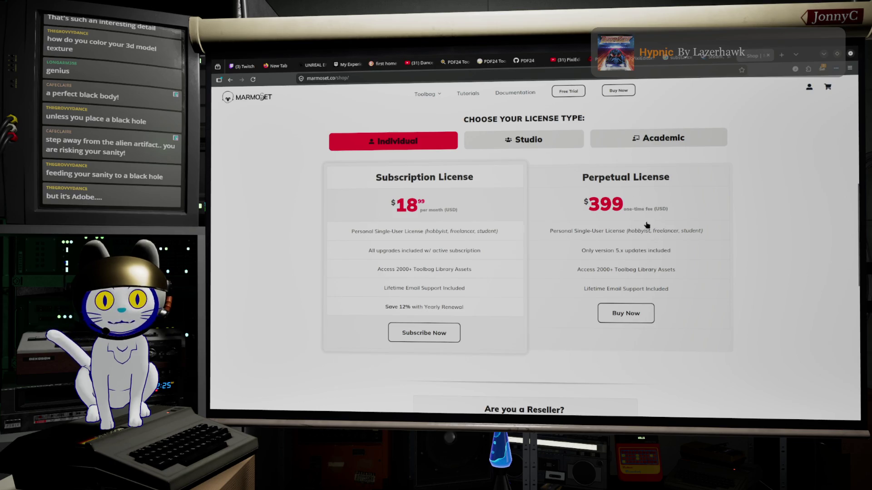
scroll(647, 224, "down", 3)
scroll(622, 218, "up", 8)
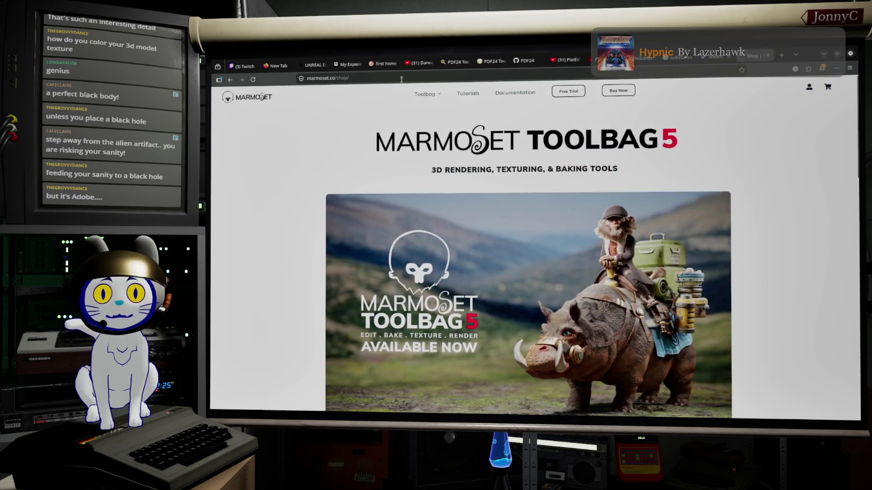
left_click(411, 75)
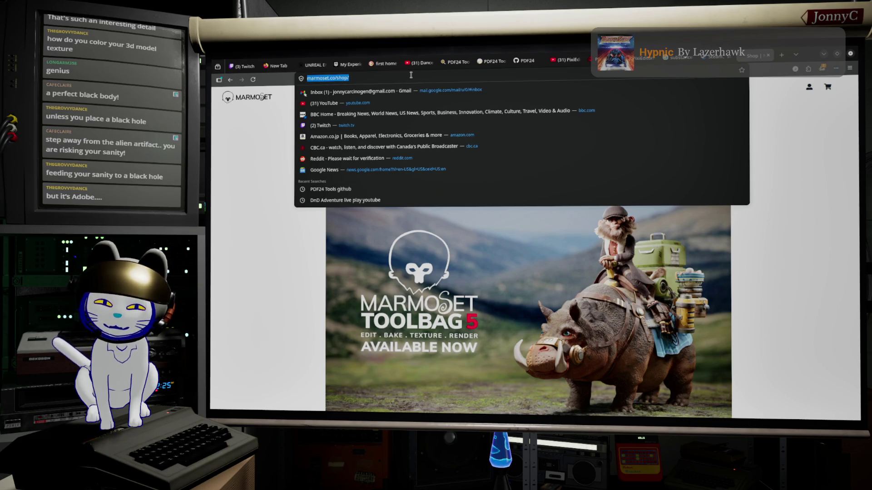
type("mi")
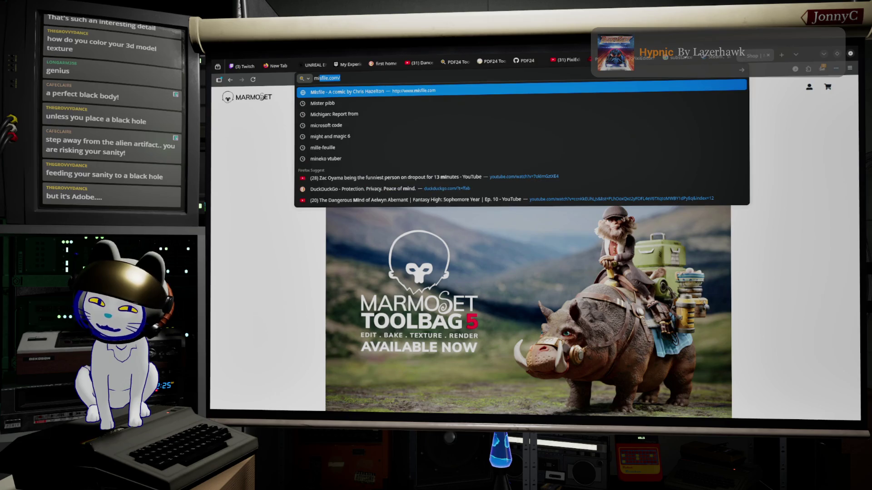
key("BackSpace")
key("BackSpace")
key("BackSpace")
- Go to google.com, search 'quixel mixer', and switch to the Images results
type("goog")
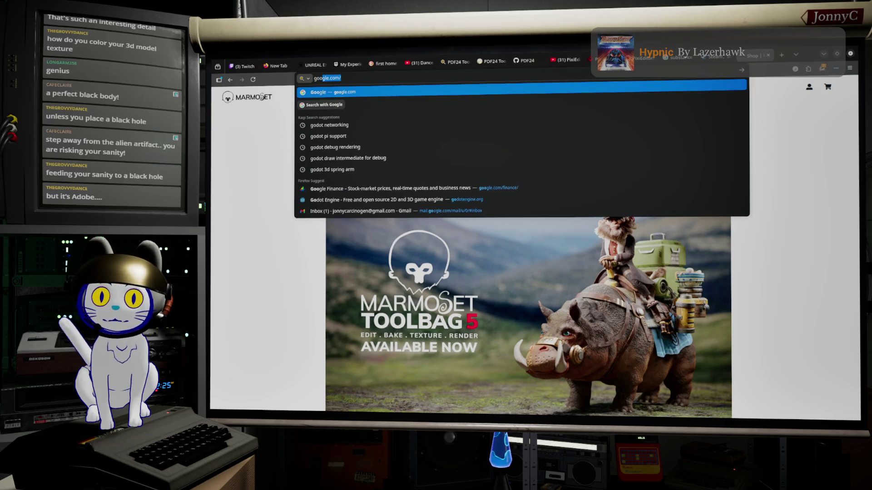
key("Return")
left_click(383, 211)
type("mi")
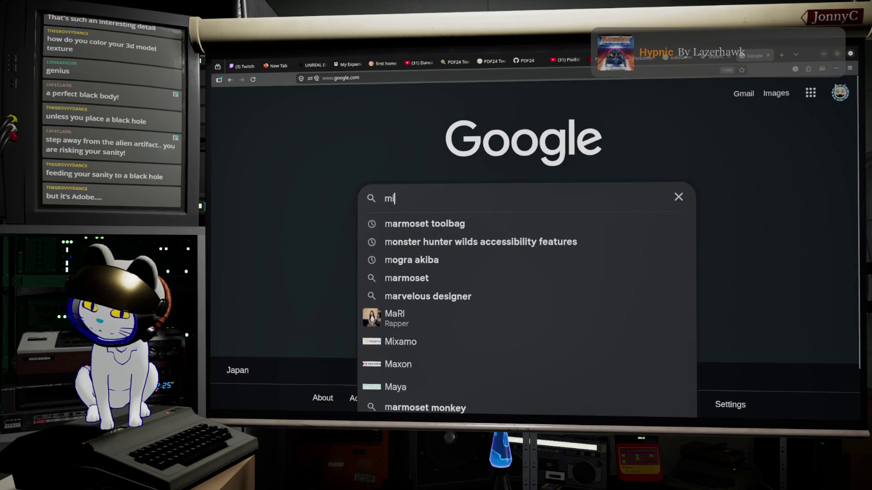
type("xam")
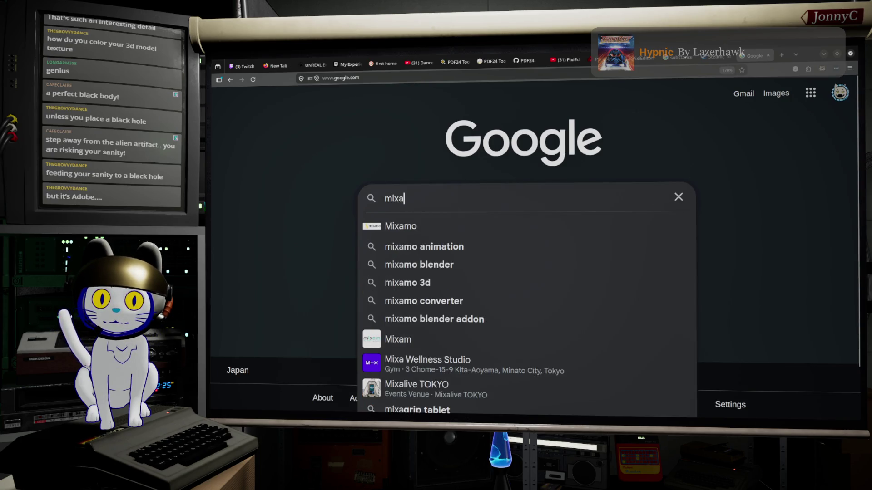
type("o")
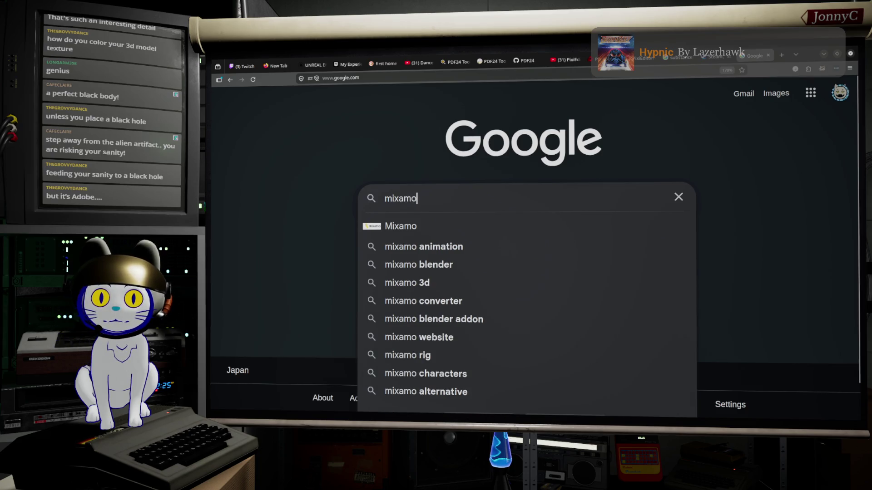
key("BackSpace")
key("BackSpace")
key("BackSpace")
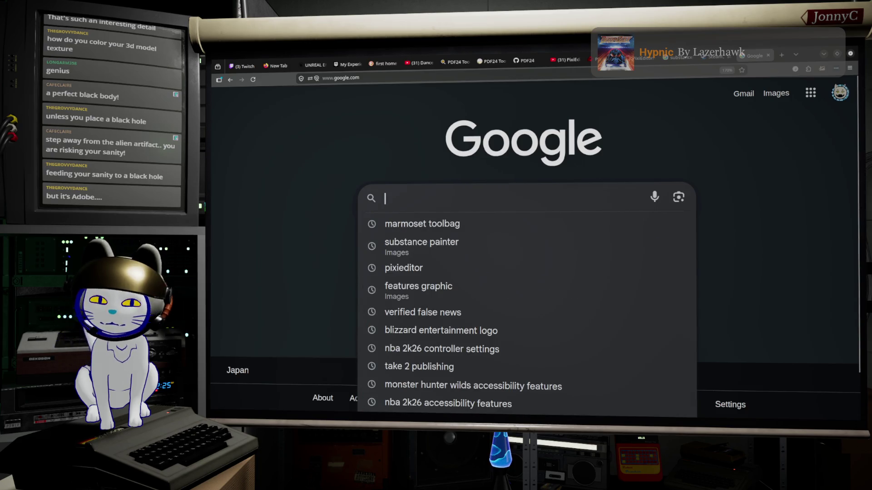
type("quixel")
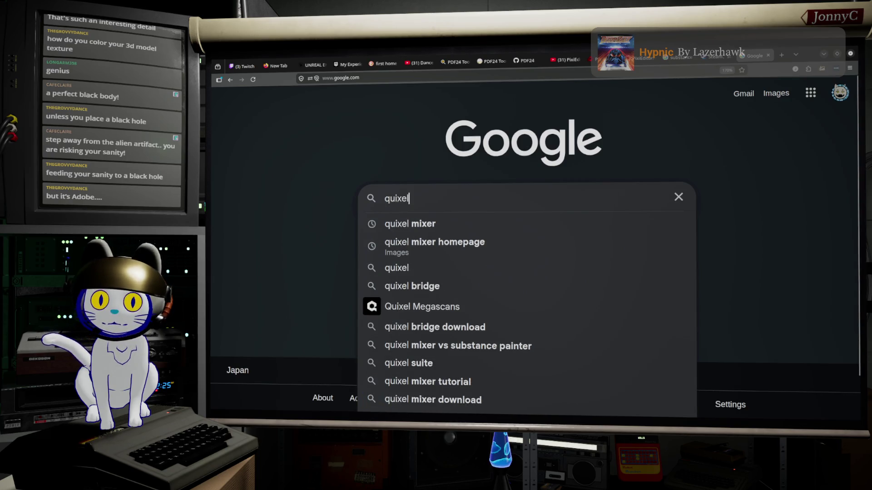
key("Down")
key("Return")
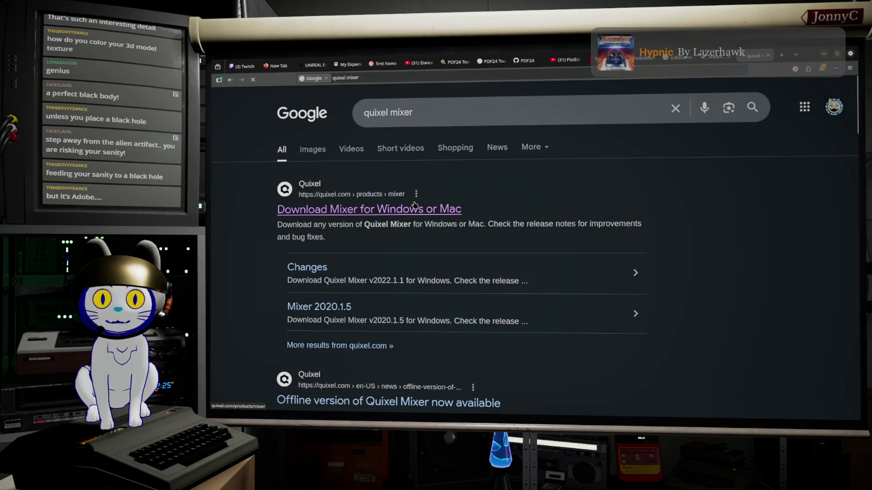
scroll(409, 199, "down", 2)
scroll(364, 172, "up", 2)
left_click(314, 148)
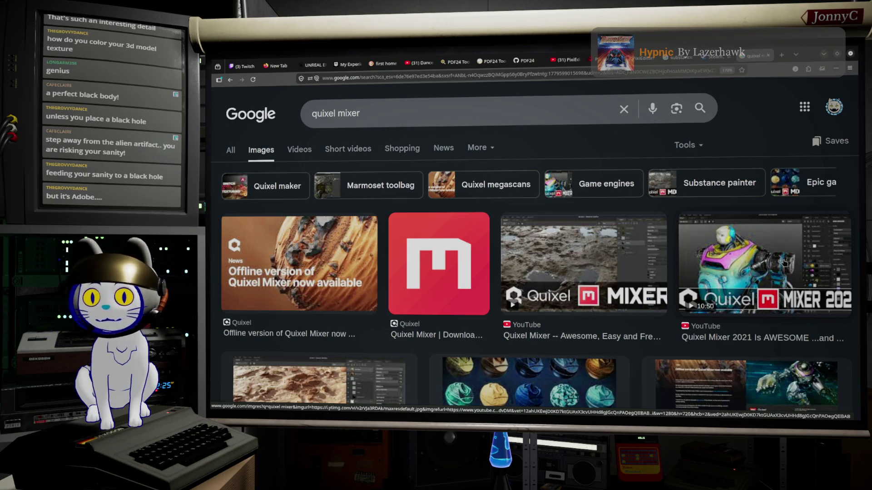
- Scroll the quixel mixer image results and preview the Megascans and Unreal Engine image
scroll(785, 263, "down", 5)
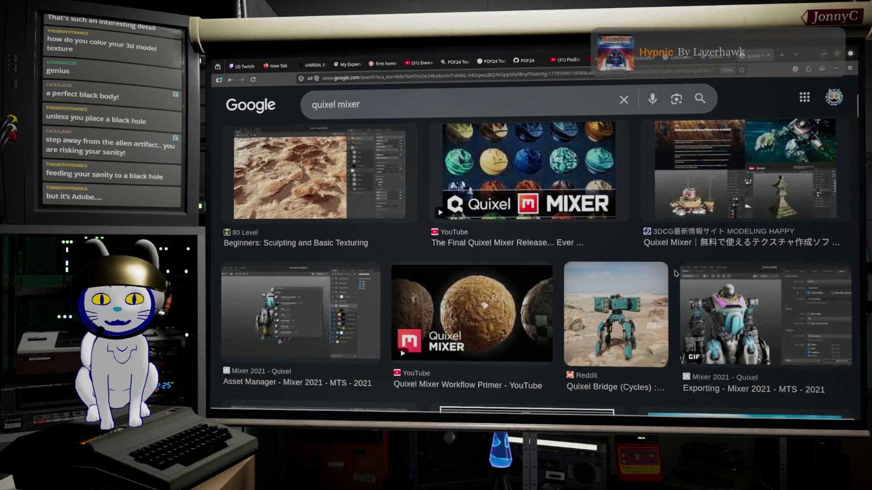
scroll(710, 248, "down", 3)
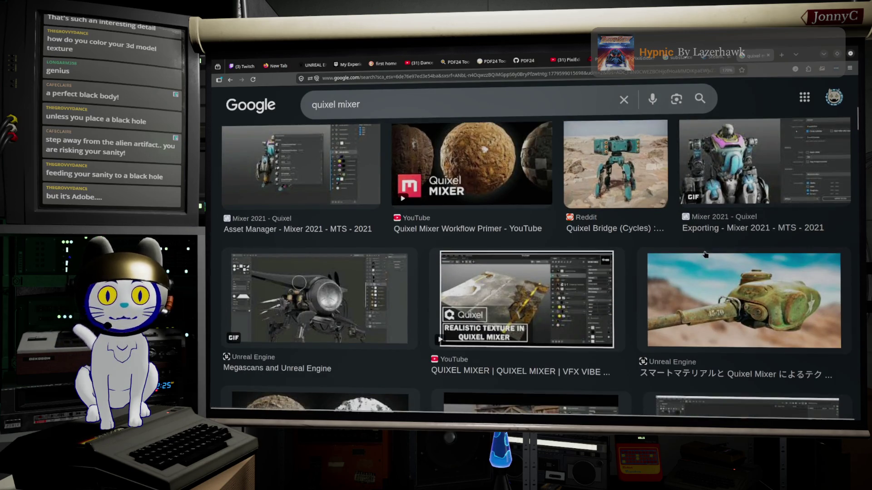
left_click(274, 301)
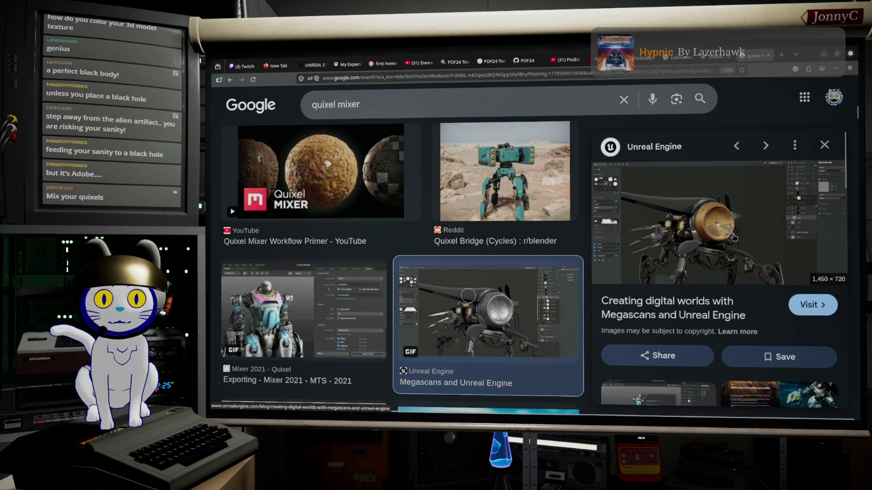
- Look through the preview, close it, and minimize the browser to bring Unreal forward
scroll(738, 237, "down", 3)
scroll(739, 238, "down", 3)
scroll(726, 250, "up", 10)
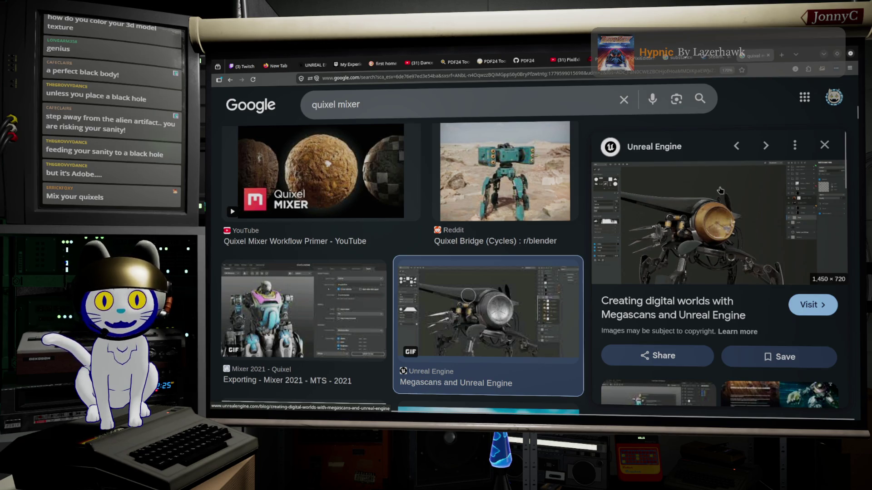
left_click(824, 145)
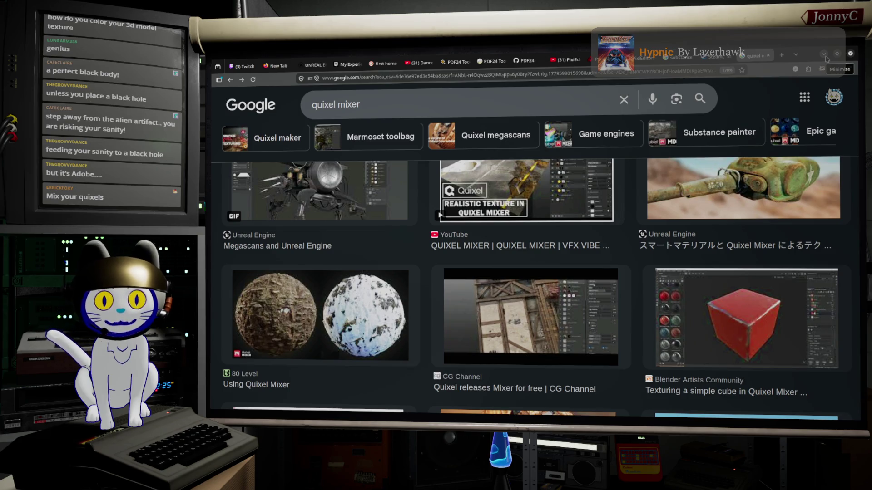
left_click(825, 56)
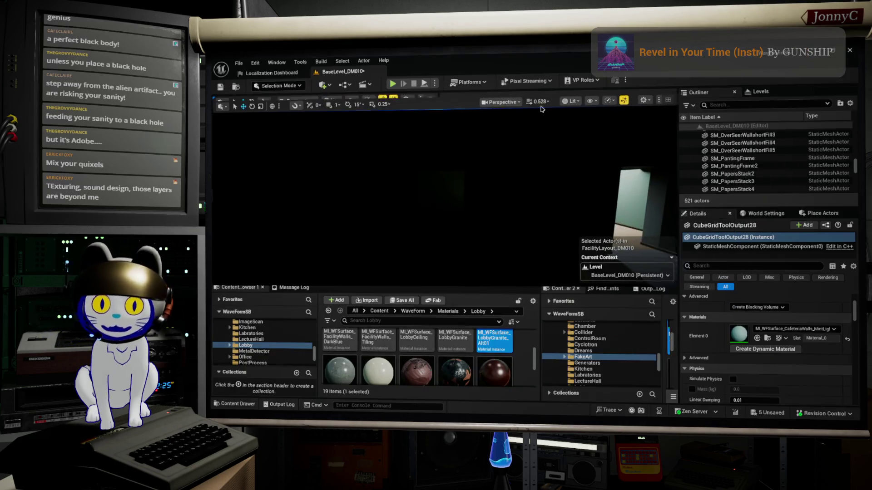
- Exit Unreal's immersive viewport with F11, shrink the editor window, and switch back to the browser
key("F11")
left_click_drag(558, 57, 516, 137)
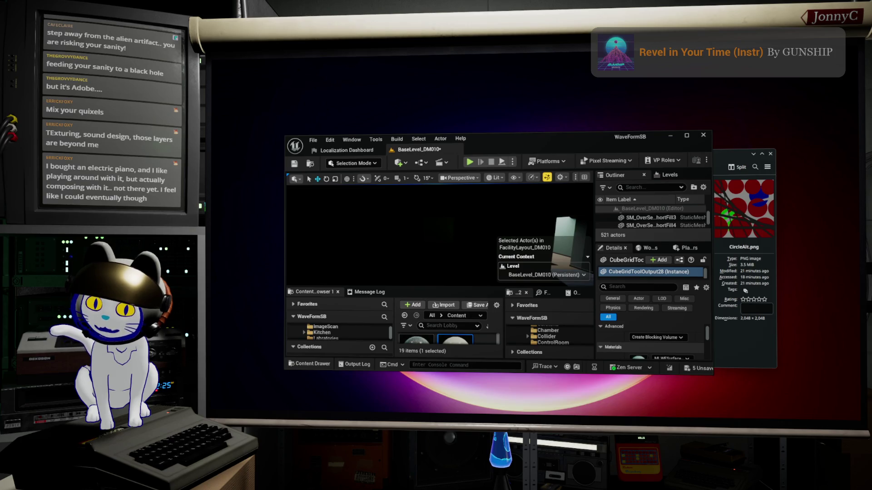
key("alt+Tab")
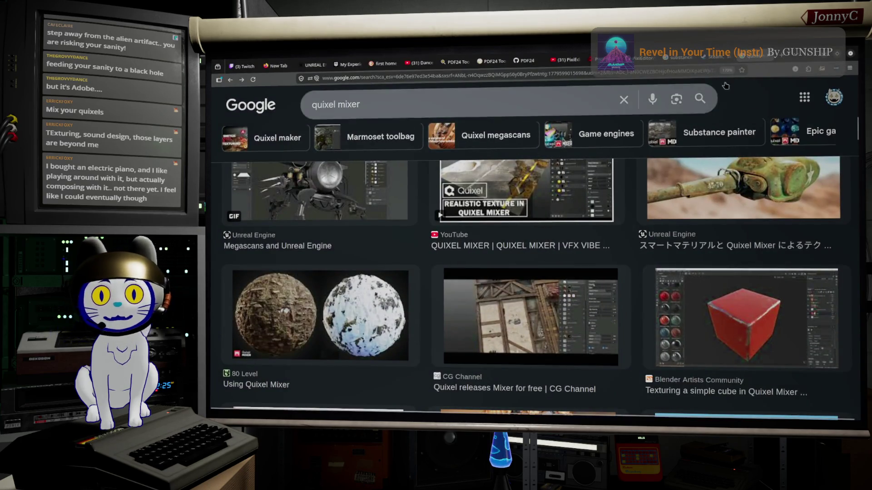
- In a new tab, search Google for 'bitwit daw' and open the Bitwig Studio result
key("ctrl+t")
left_click(508, 195)
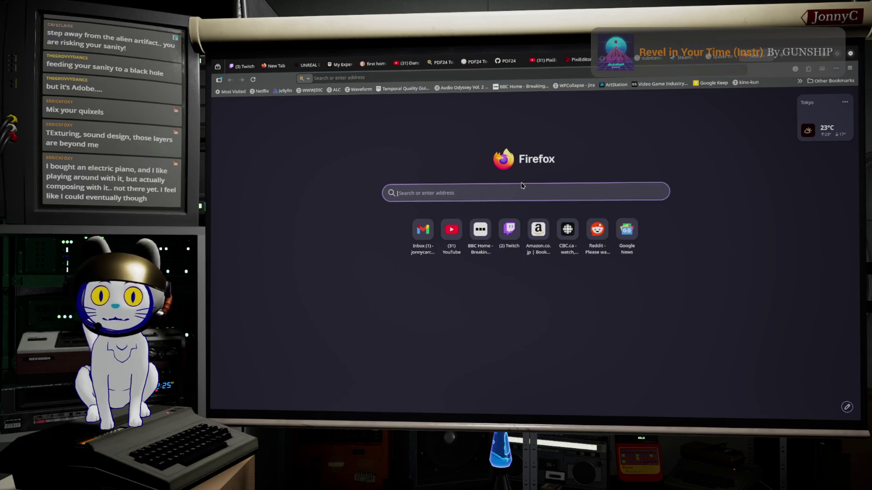
left_click(397, 77)
type("google.com/")
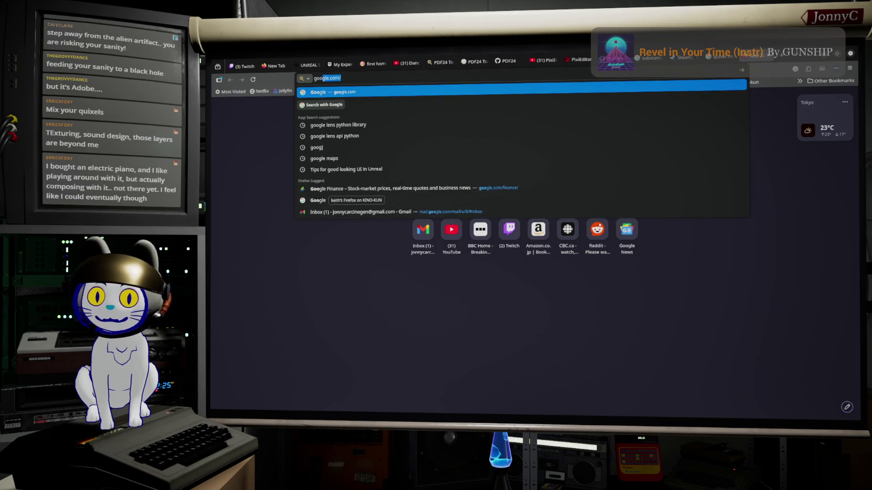
key("Return")
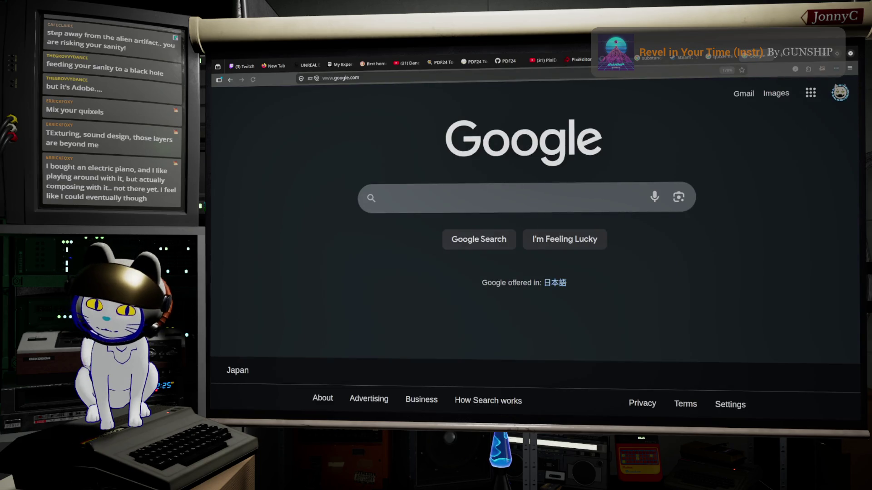
type("bitwit")
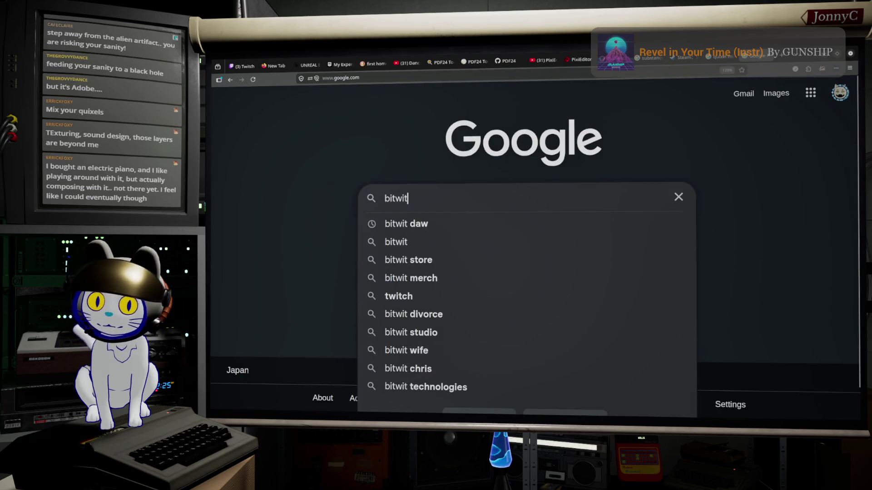
key("Down")
key("Return")
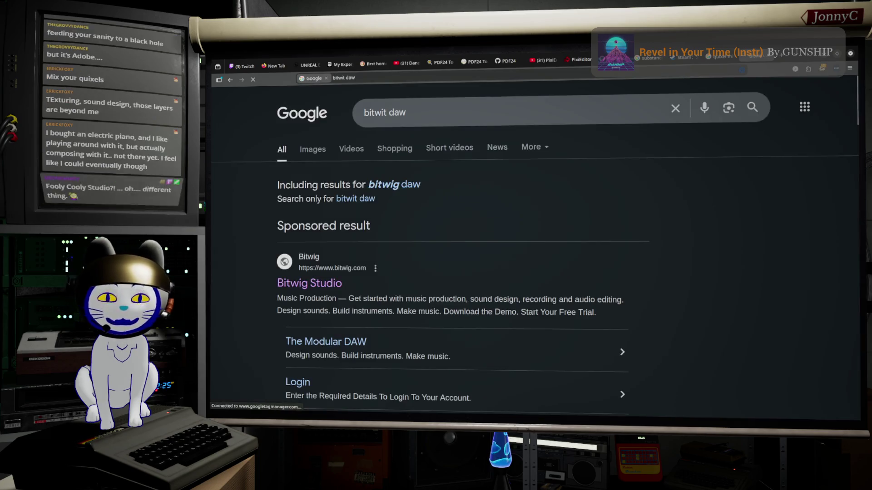
left_click(292, 286)
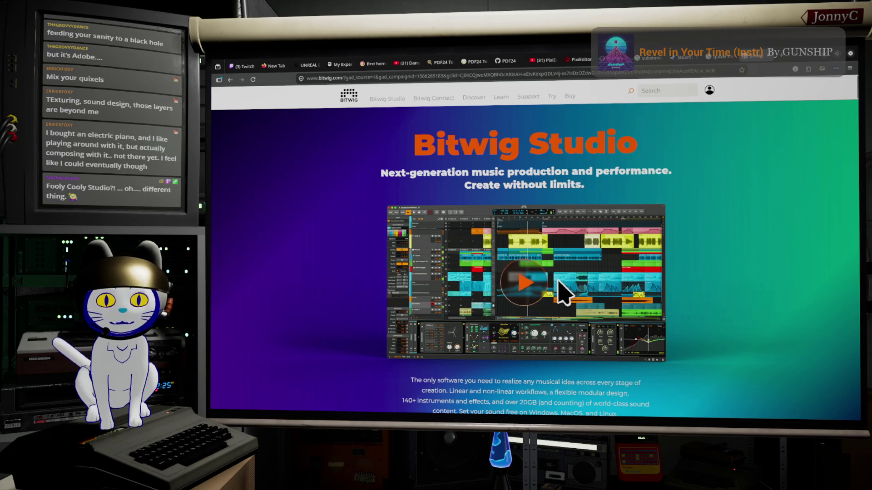
- Scroll down through the Bitwig Studio homepage sections
scroll(558, 283, "down", 2)
scroll(558, 284, "down", 2)
scroll(557, 277, "down", 5)
scroll(557, 274, "down", 8)
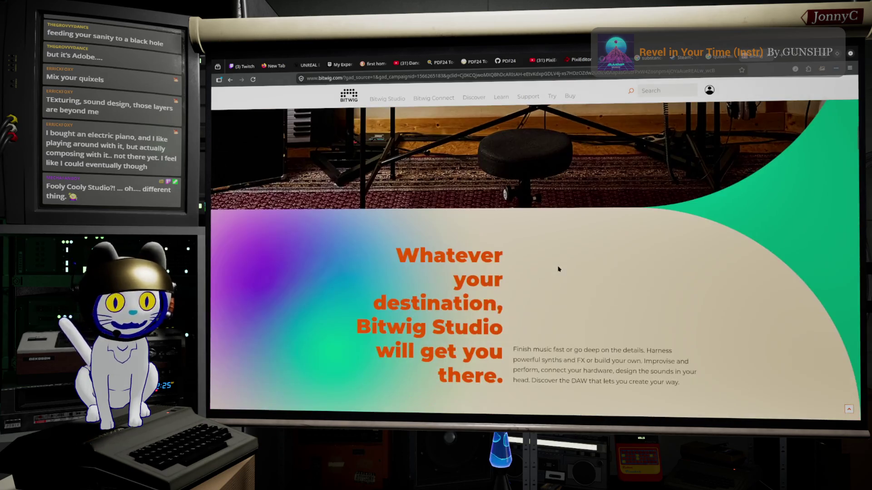
scroll(578, 260, "down", 13)
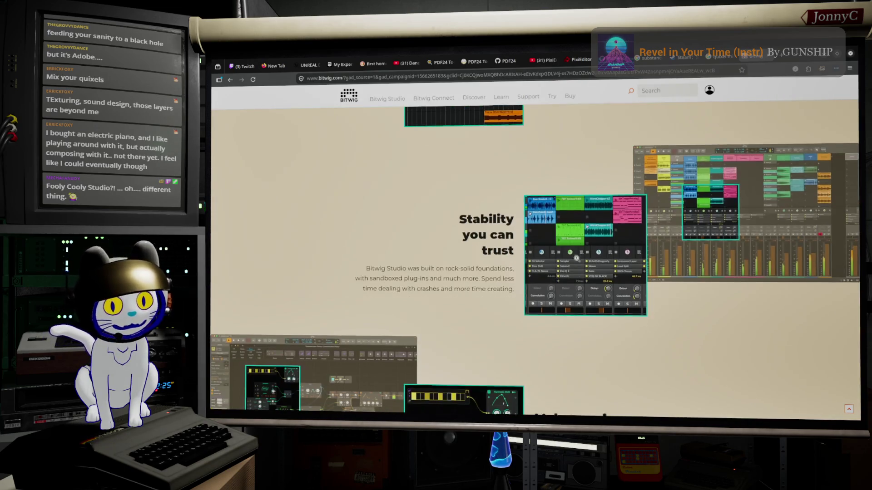
scroll(577, 262, "down", 15)
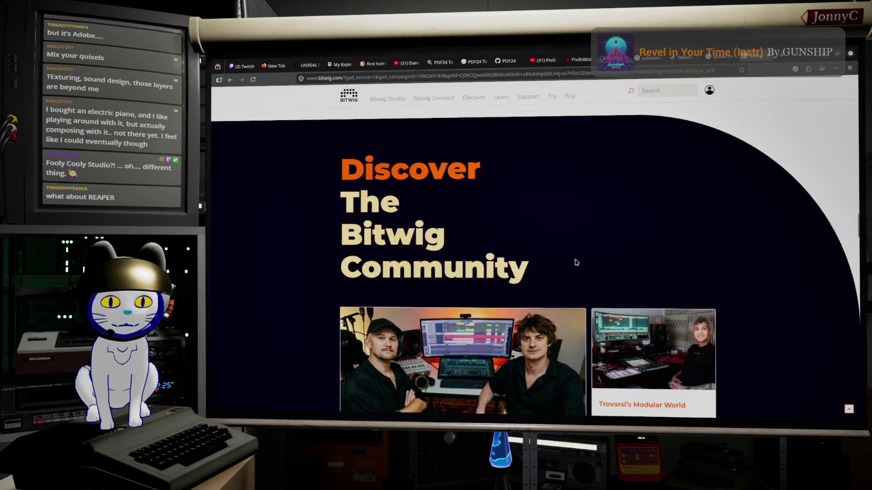
scroll(576, 263, "down", 9)
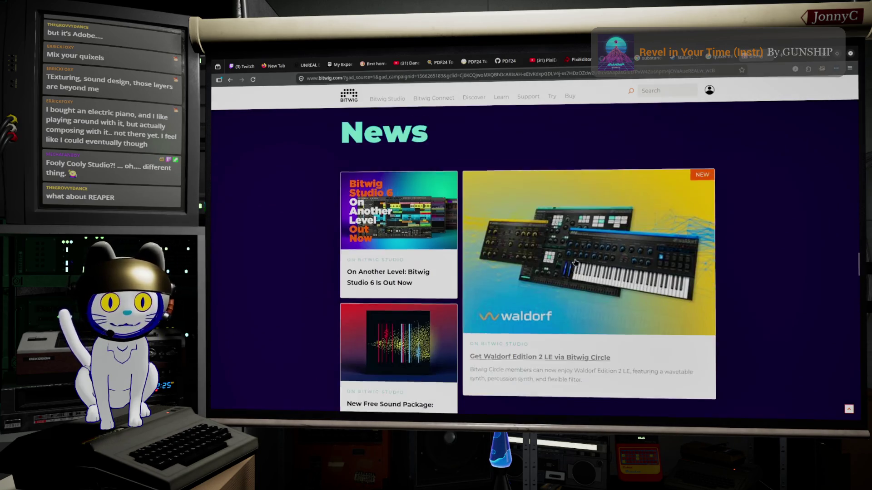
scroll(576, 263, "down", 10)
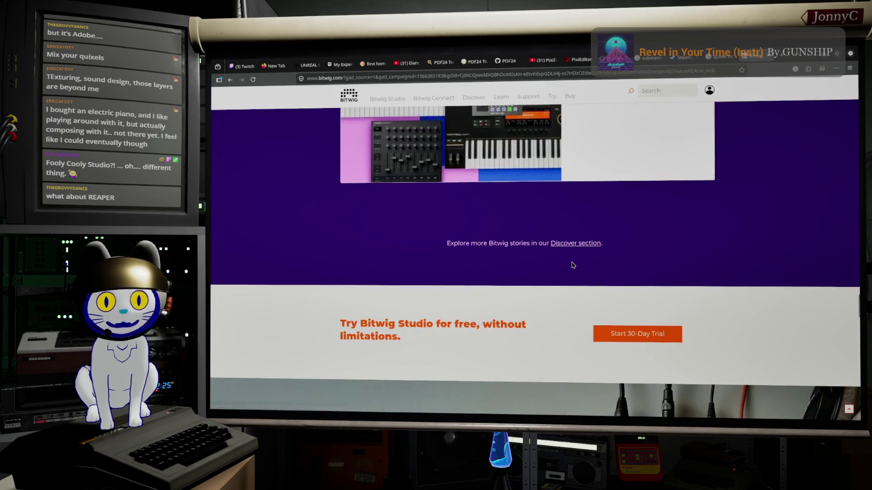
scroll(568, 267, "down", 5)
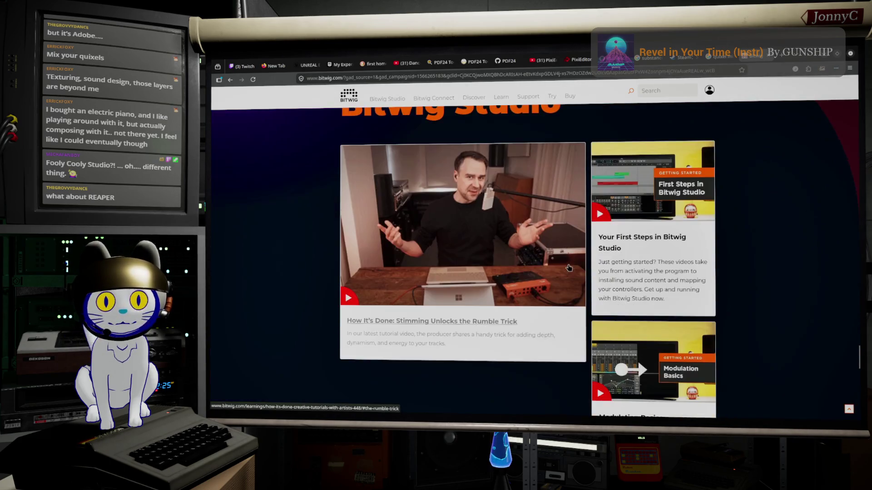
- Return to the top and open the Bitwig Webshop listing USD 99, 199 and 399 editions
scroll(570, 267, "up", 6)
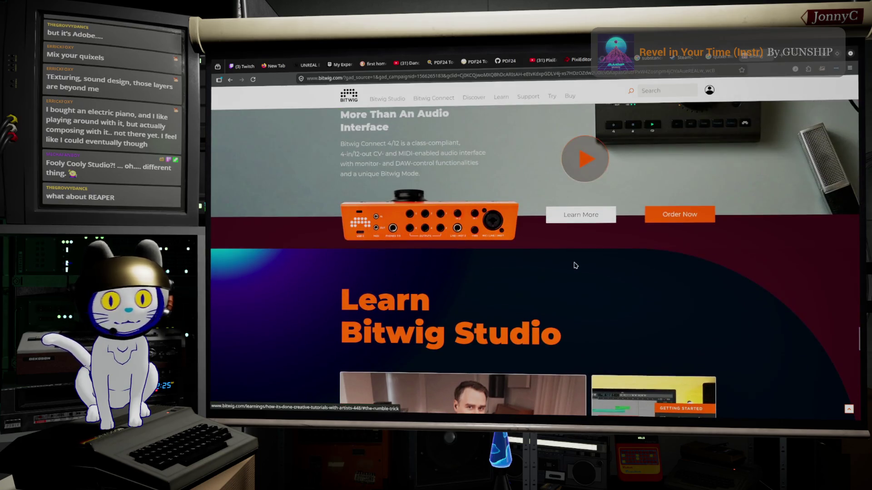
scroll(576, 262, "up", 8)
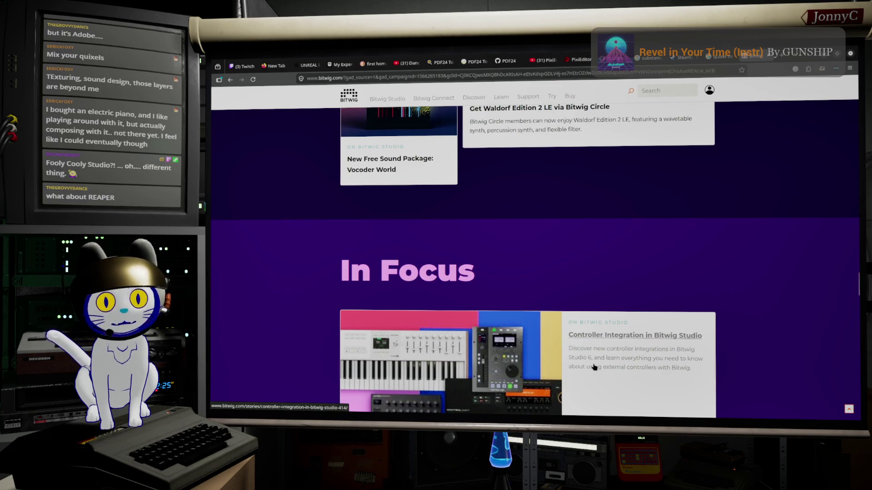
scroll(635, 188, "up", 10)
scroll(634, 200, "up", 1)
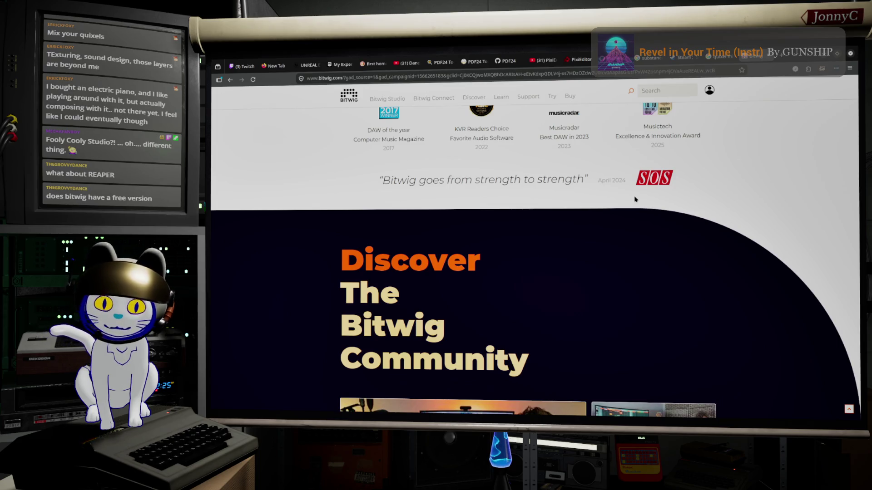
scroll(654, 247, "up", 10)
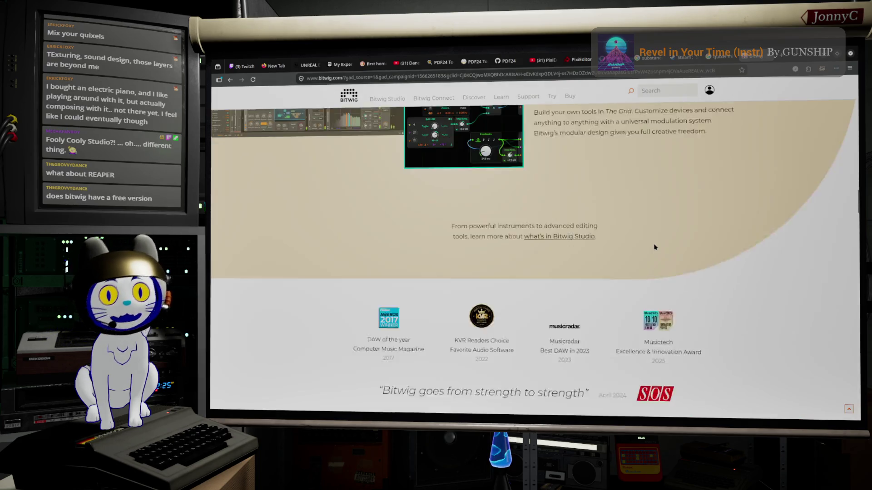
scroll(654, 247, "up", 15)
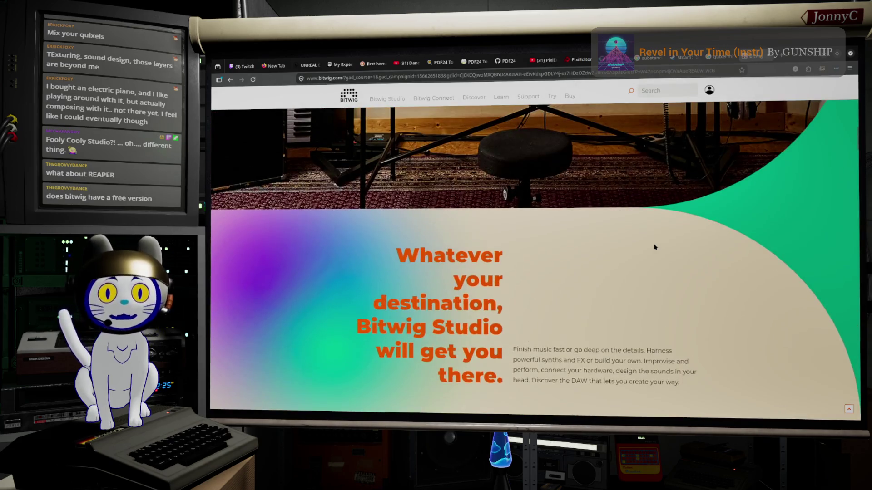
scroll(654, 247, "up", 6)
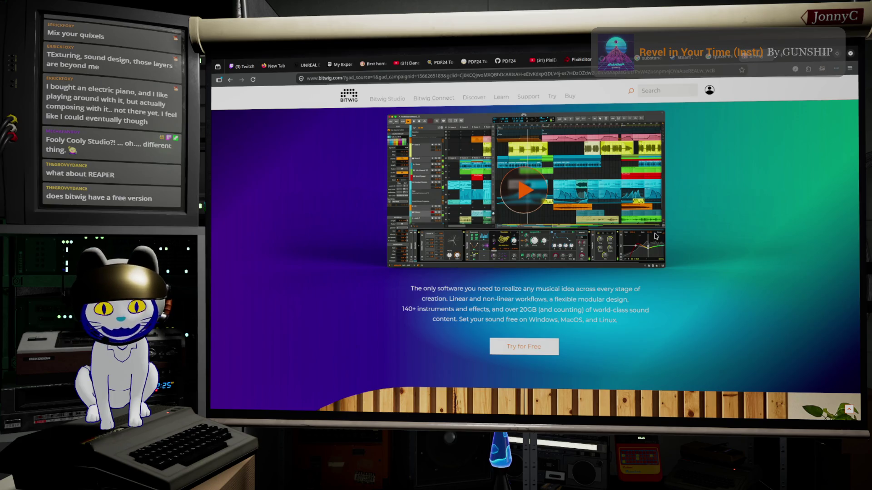
scroll(606, 243, "up", 2)
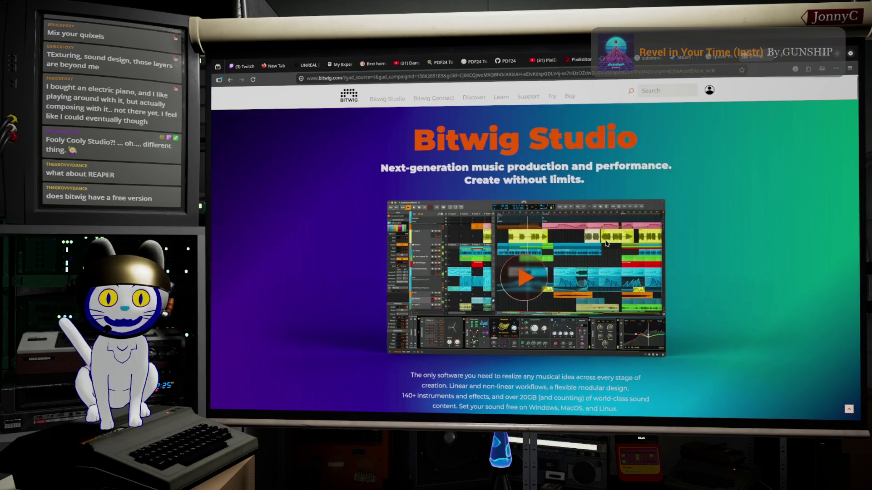
scroll(605, 240, "down", 3)
scroll(597, 245, "up", 3)
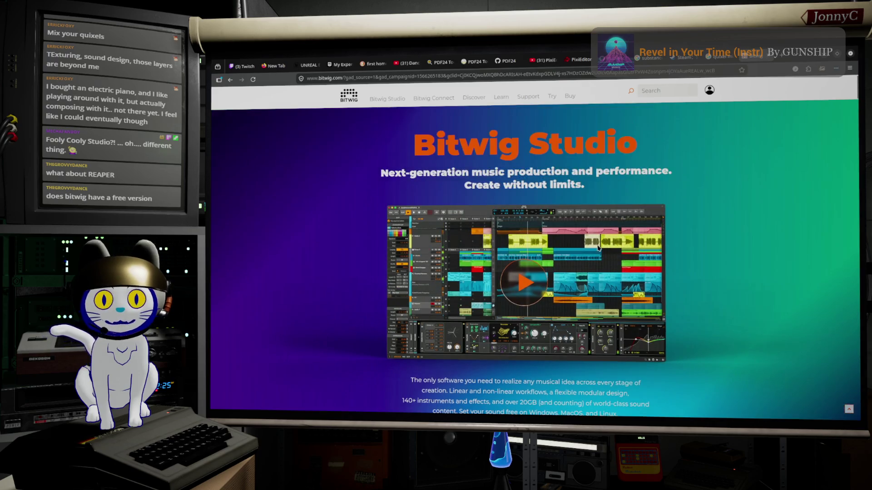
left_click(569, 96)
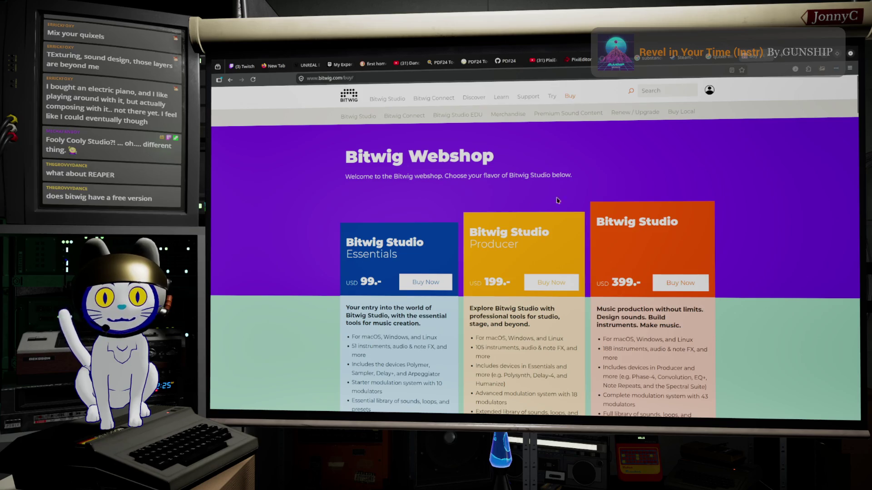
- Compare the Essentials USD 99, Producer USD 199 and Studio USD 399 price cards
scroll(615, 168, "down", 1)
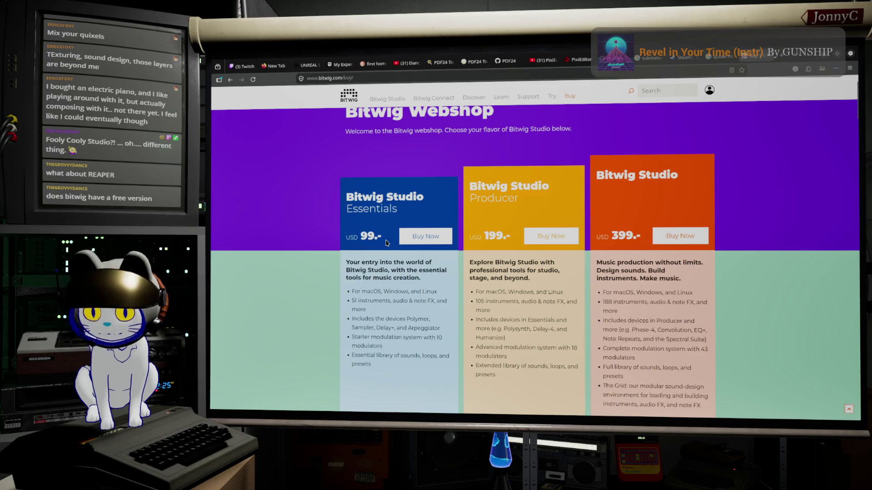
scroll(408, 363, "down", 2)
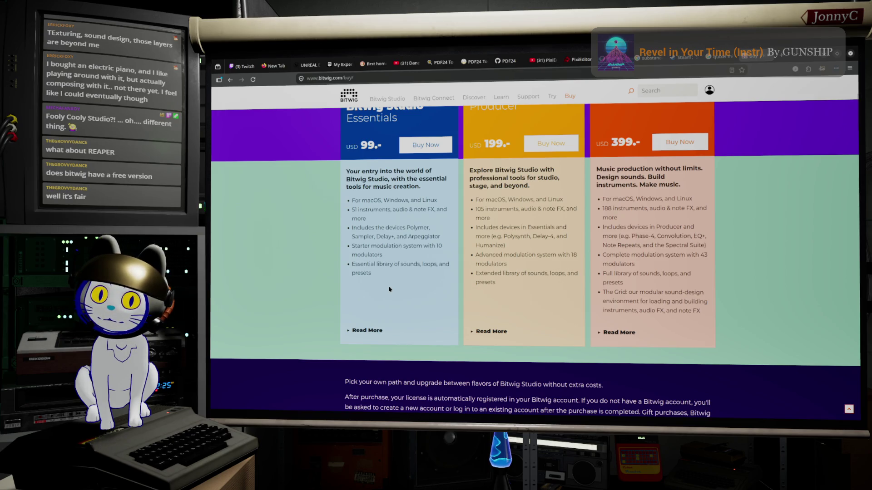
scroll(389, 289, "up", 3)
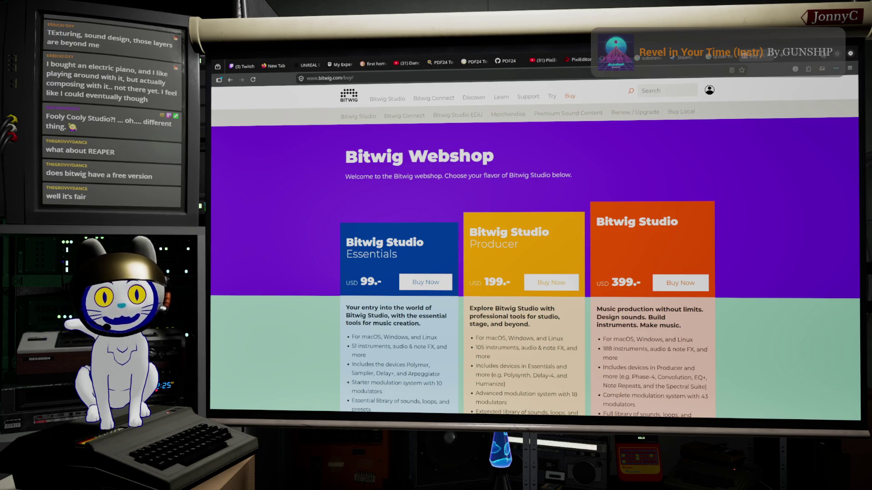
- Check the list of open tabs, then minimize Firefox to reveal the Unreal editor
left_click(796, 58)
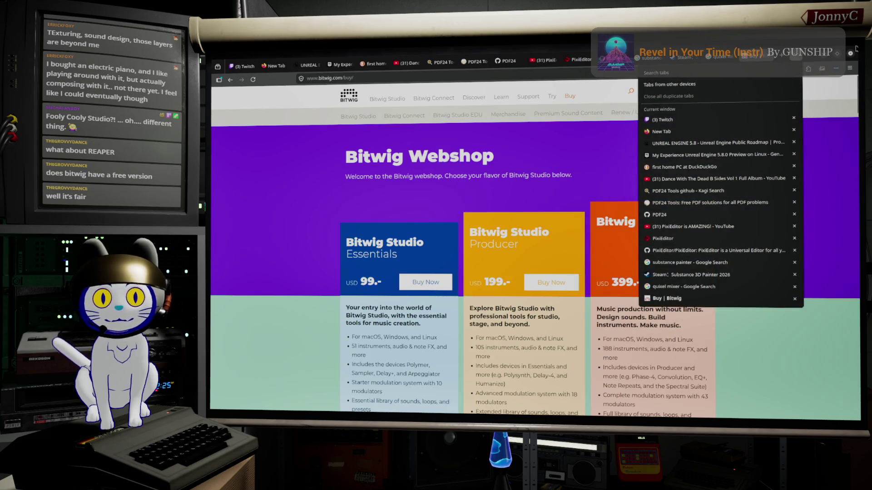
left_click(822, 61)
left_click(821, 59)
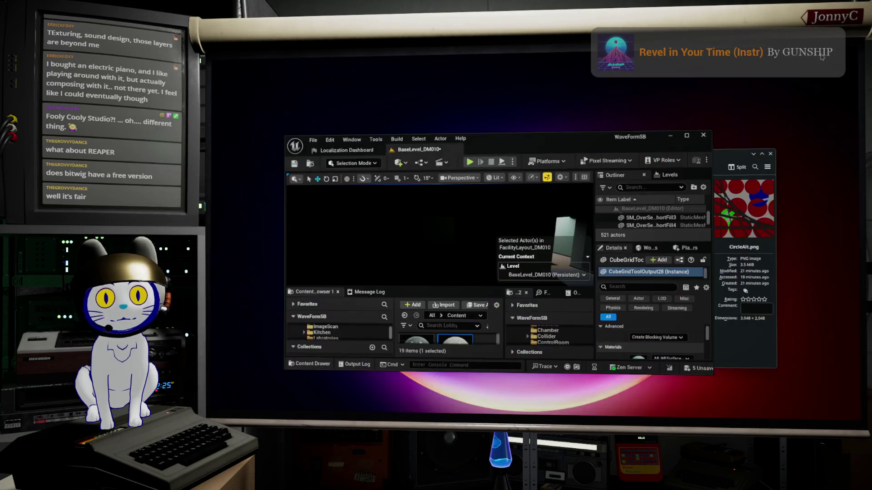
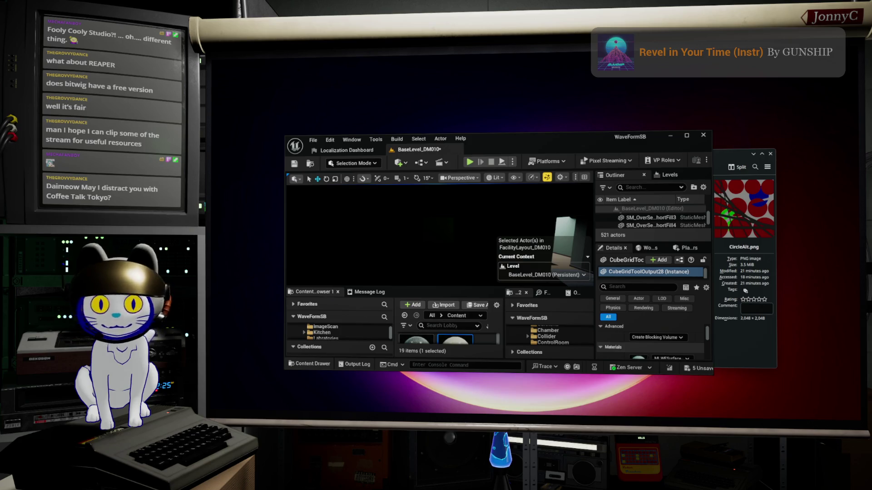
- Maximize the browser's PBR search results and open the Physically Based and ArtStation results in background tabs
key("alt+Tab")
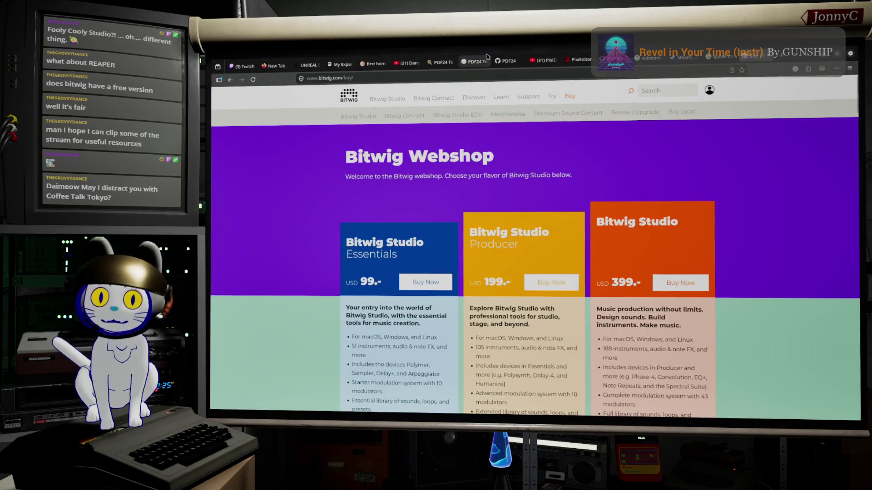
left_click(812, 59)
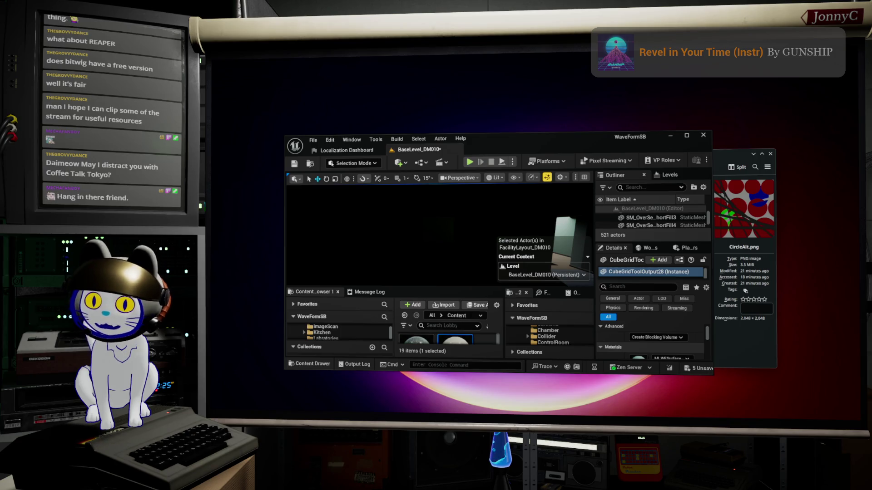
key("alt+Tab")
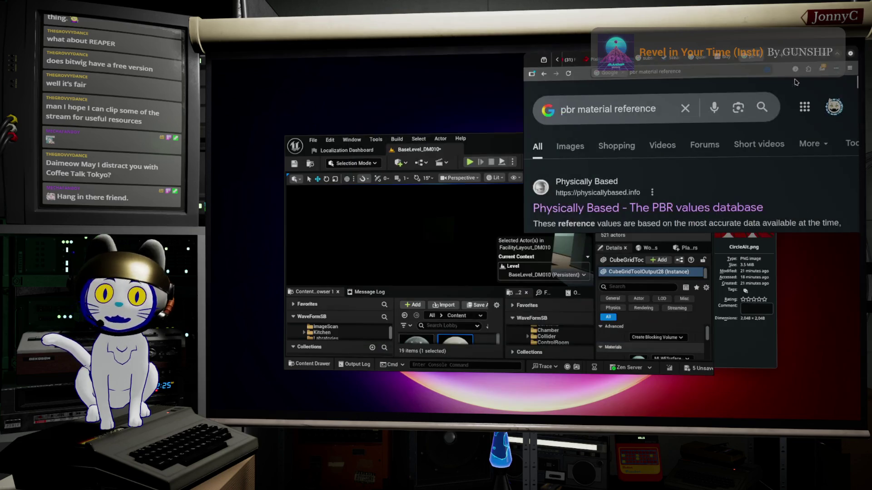
left_click(855, 49)
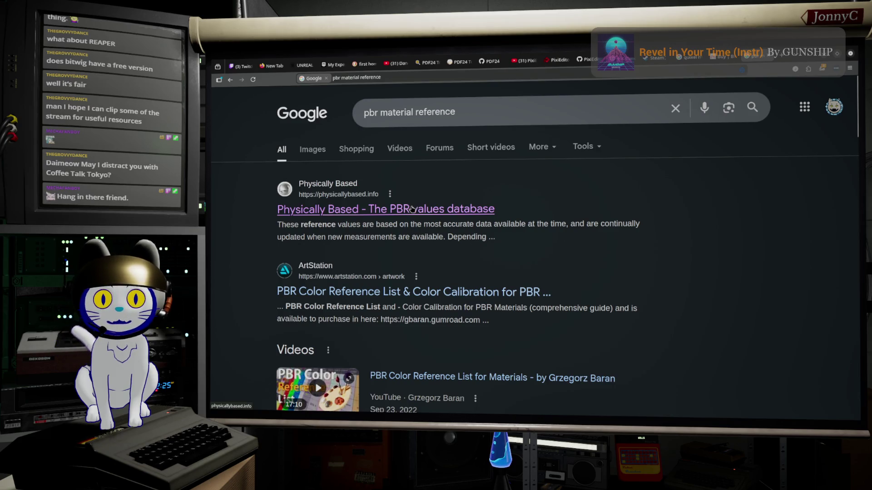
middle_click(411, 209)
middle_click(430, 292)
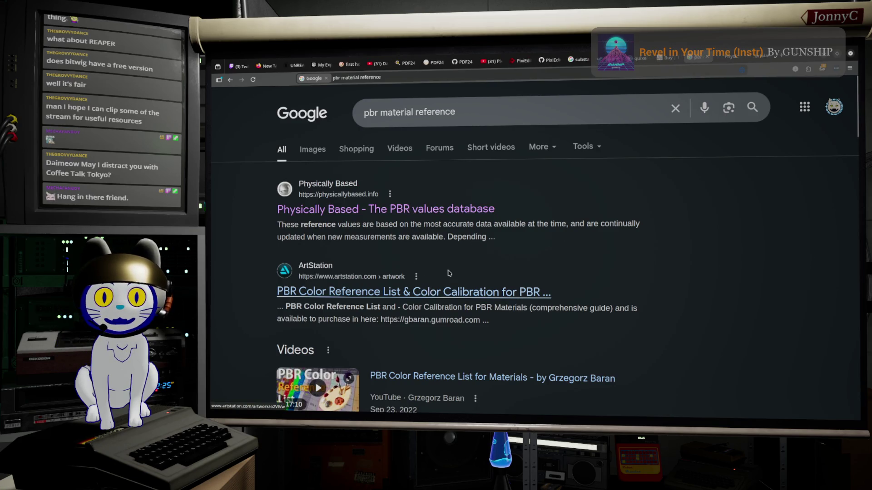
- Browse the Physically Based PBR values table
left_click(730, 56)
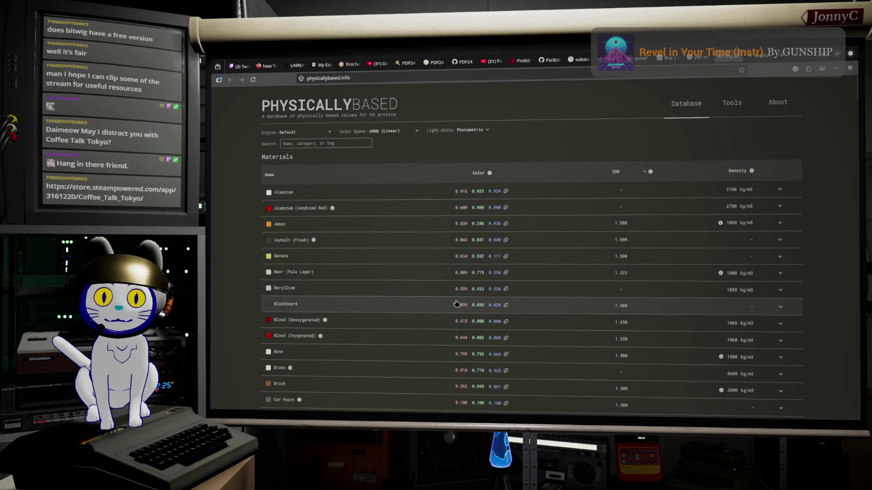
scroll(457, 303, "down", 1)
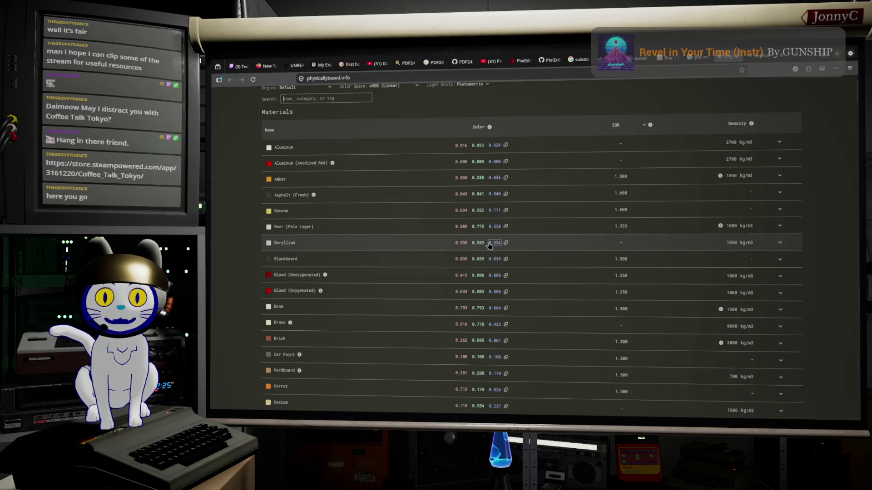
scroll(431, 269, "down", 5)
scroll(427, 271, "down", 5)
scroll(426, 271, "down", 6)
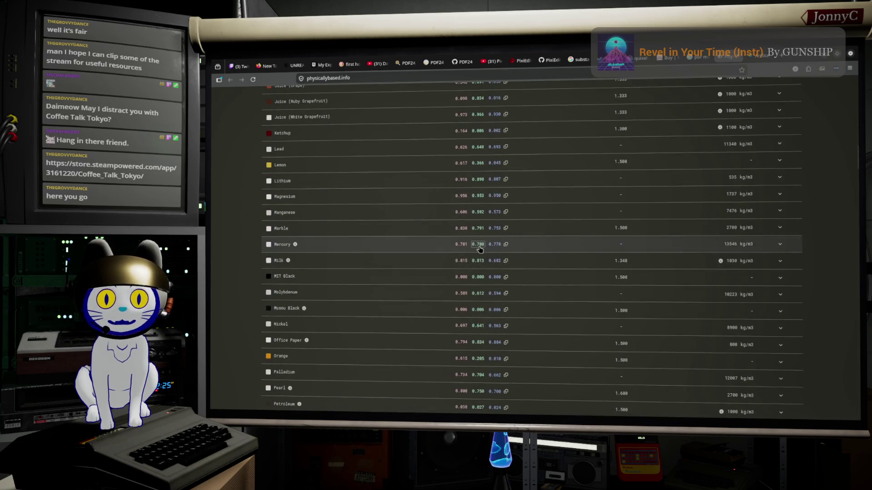
scroll(643, 254, "up", 20)
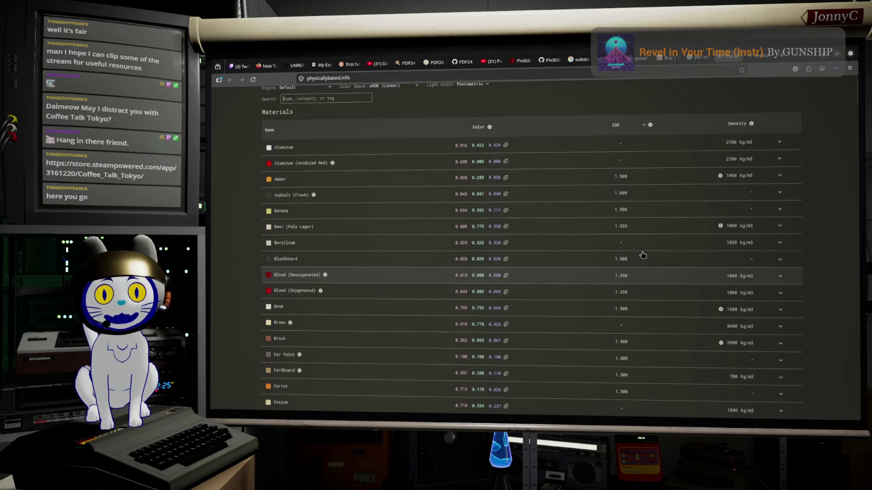
scroll(643, 255, "up", 1)
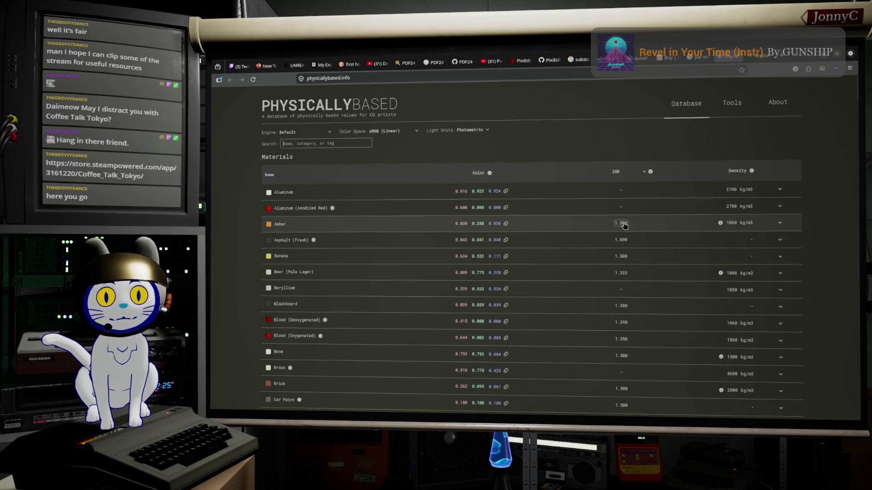
- Look through the ArtStation PBR Color Reference List thumbnails and video, minimize, then return to Coffee Talk Tokyo
mouse_move(706, 61)
left_click(760, 59)
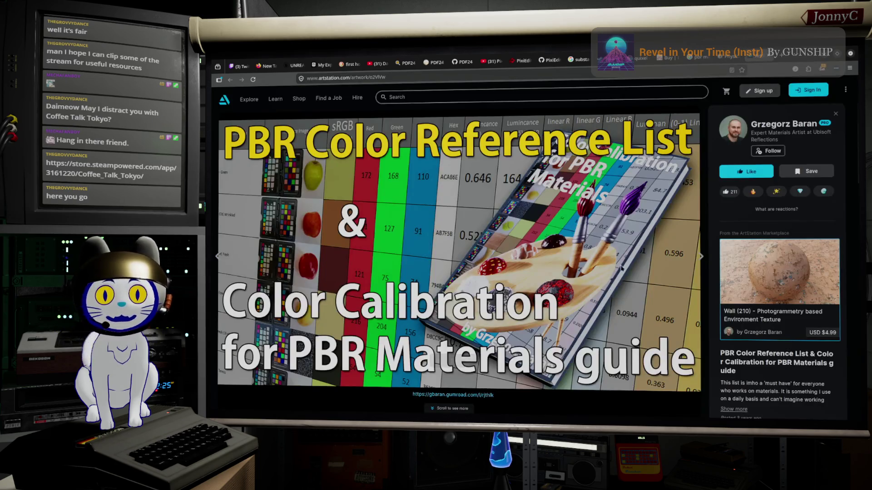
scroll(522, 307, "down", 3)
scroll(522, 308, "down", 3)
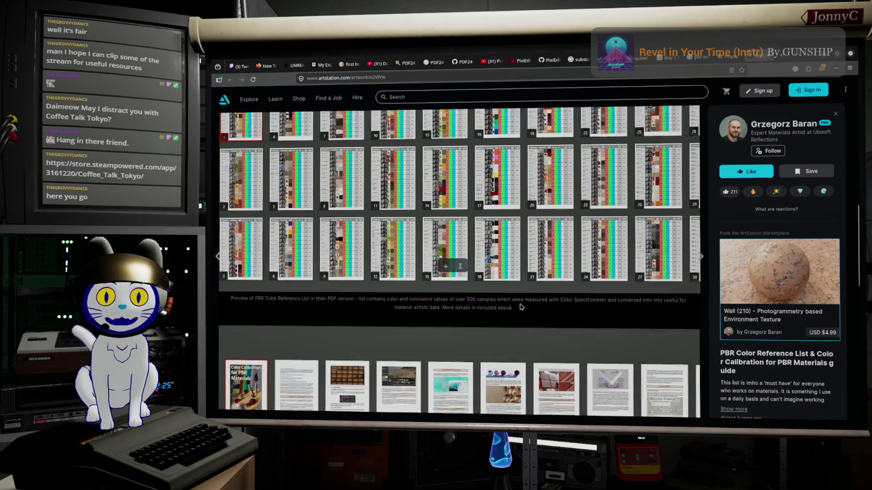
scroll(527, 309, "up", 3)
scroll(528, 311, "up", 2)
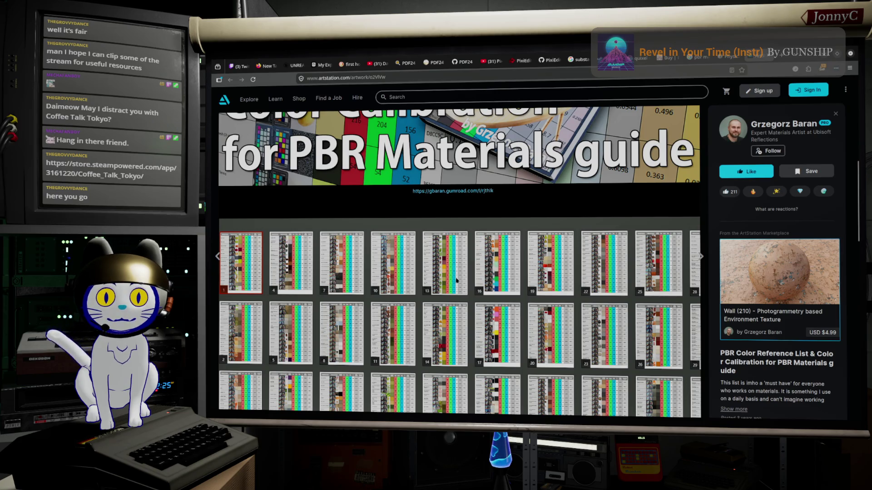
scroll(441, 336, "down", 10)
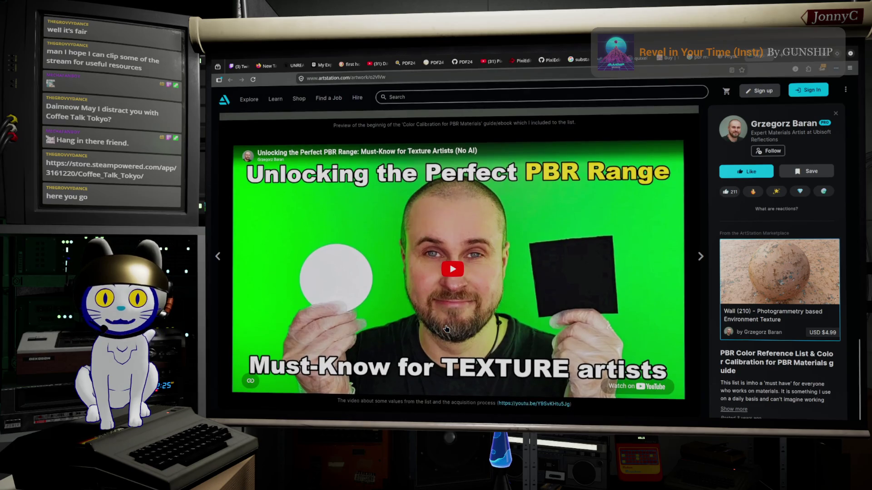
scroll(446, 328, "up", 10)
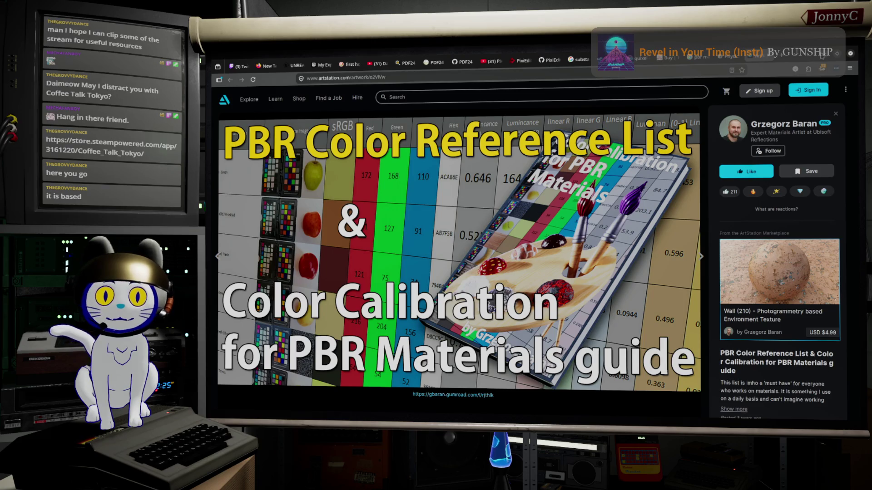
left_click(807, 58)
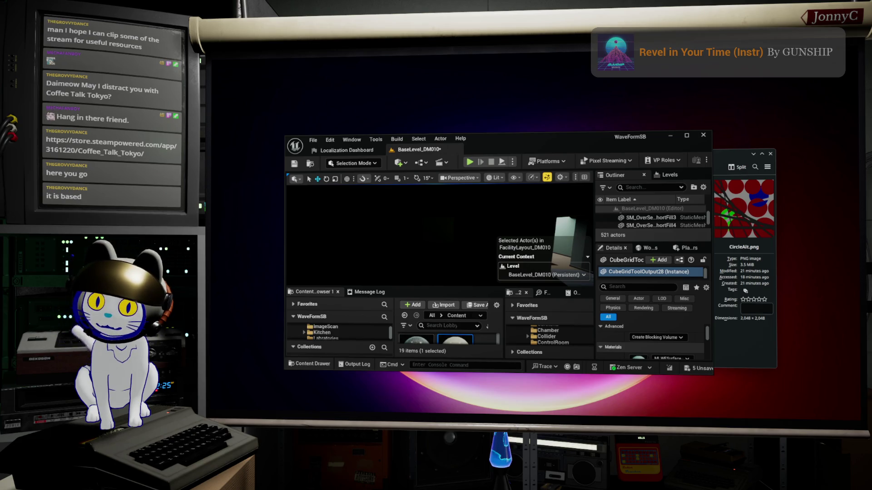
key("alt+Tab")
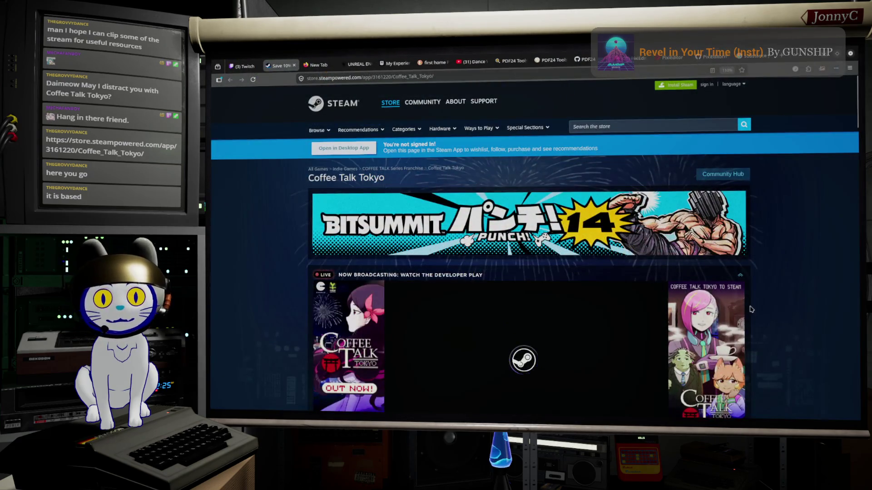
- Scroll the Coffee Talk Tokyo Steam page to its trailer, then minimize the browser
scroll(764, 300, "down", 4)
scroll(765, 300, "down", 3)
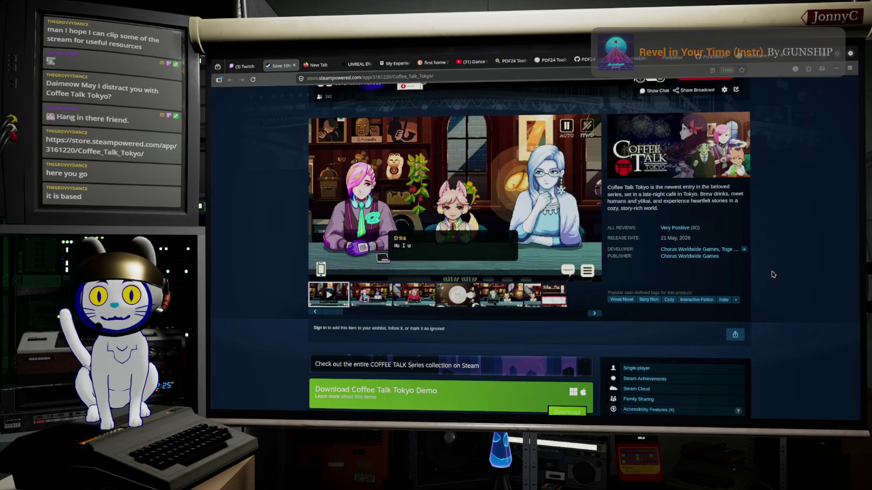
mouse_move(488, 203)
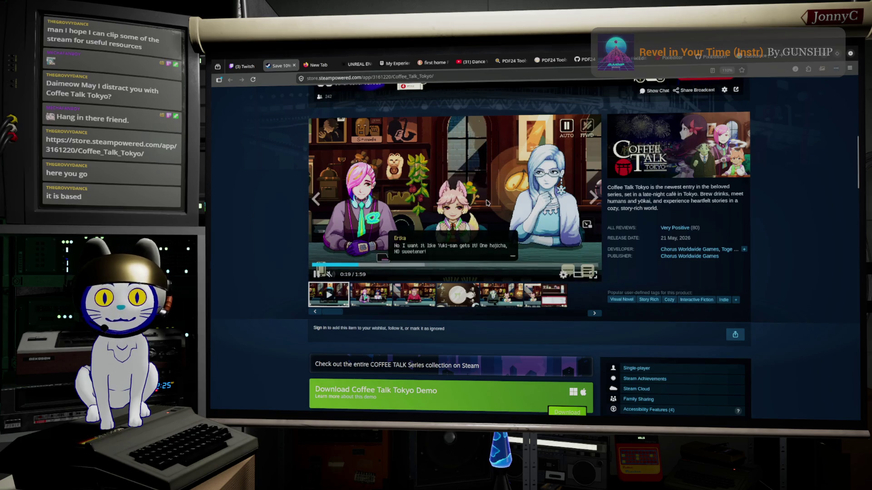
scroll(488, 203, "up", 2)
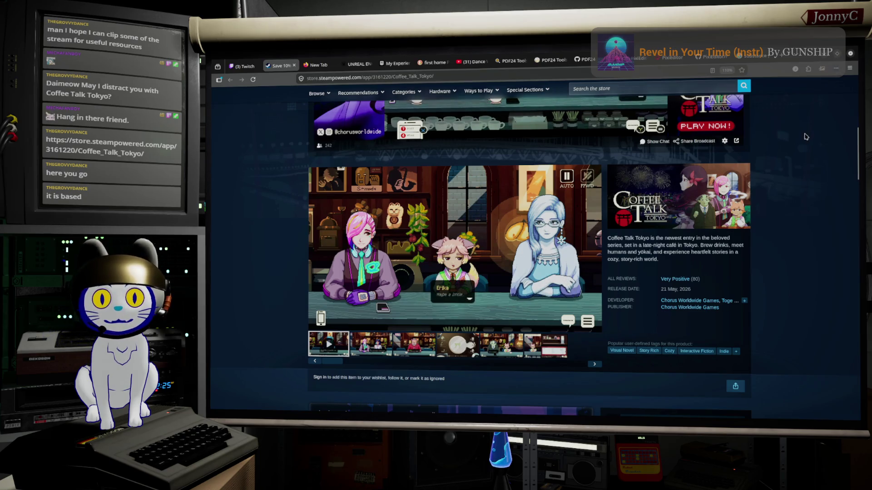
left_click(801, 60)
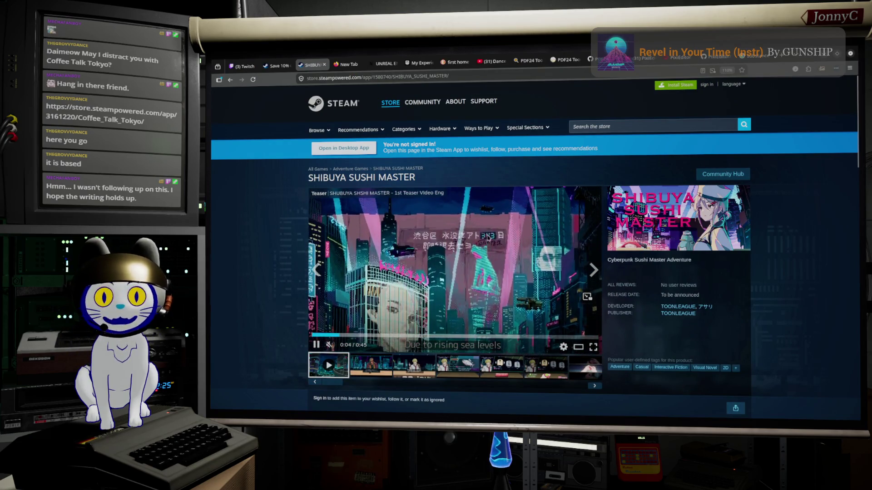
scroll(472, 261, "down", 5)
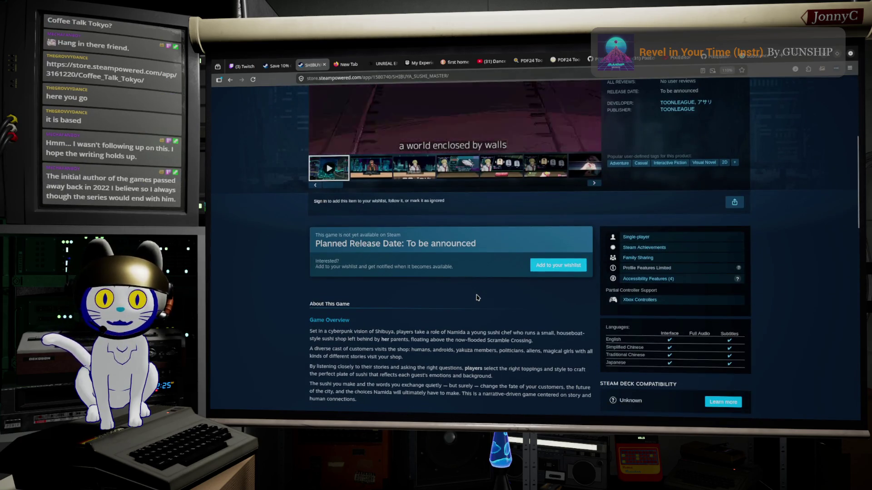
scroll(462, 232, "up", 5)
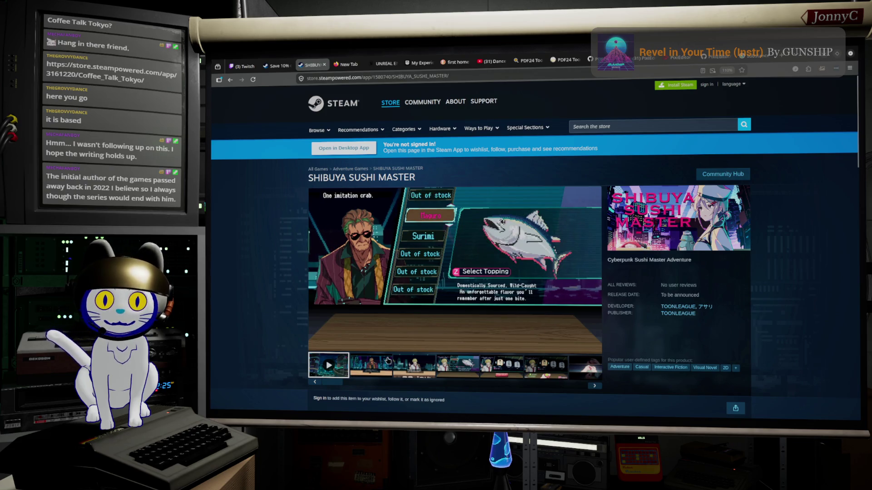
mouse_move(389, 355)
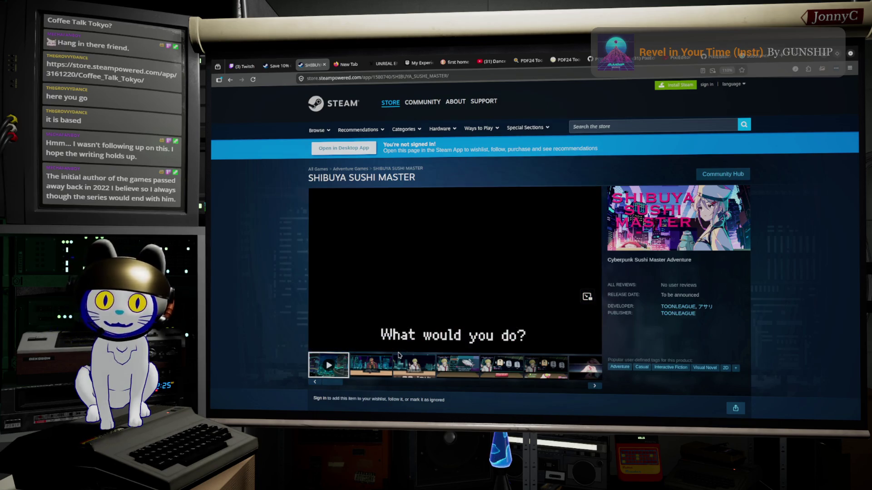
mouse_move(405, 321)
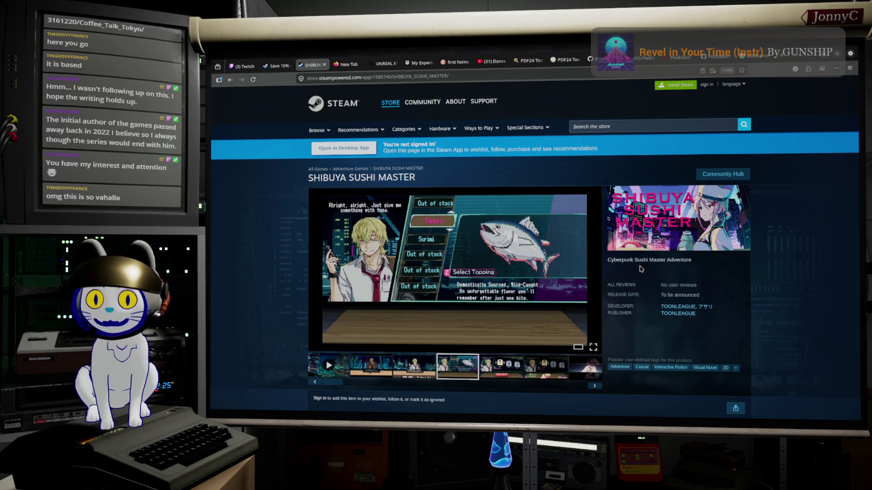
mouse_move(522, 290)
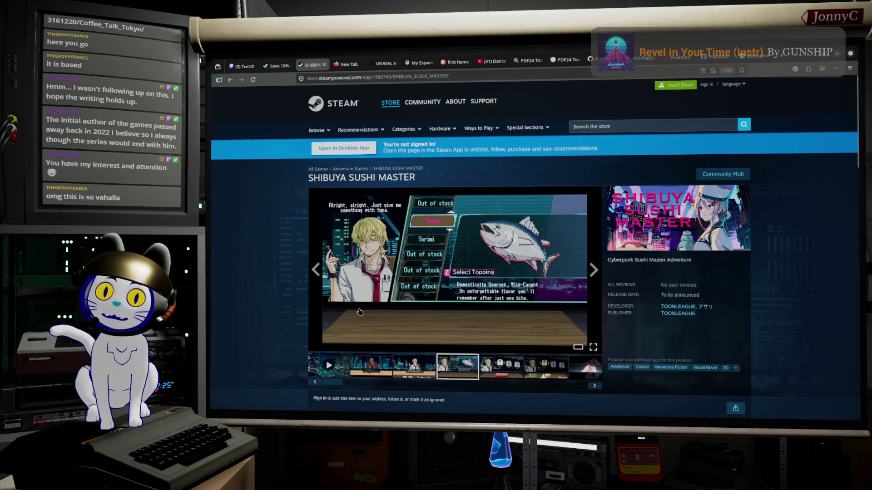
scroll(389, 309, "down", 1)
scroll(389, 310, "down", 1)
scroll(389, 310, "up", 3)
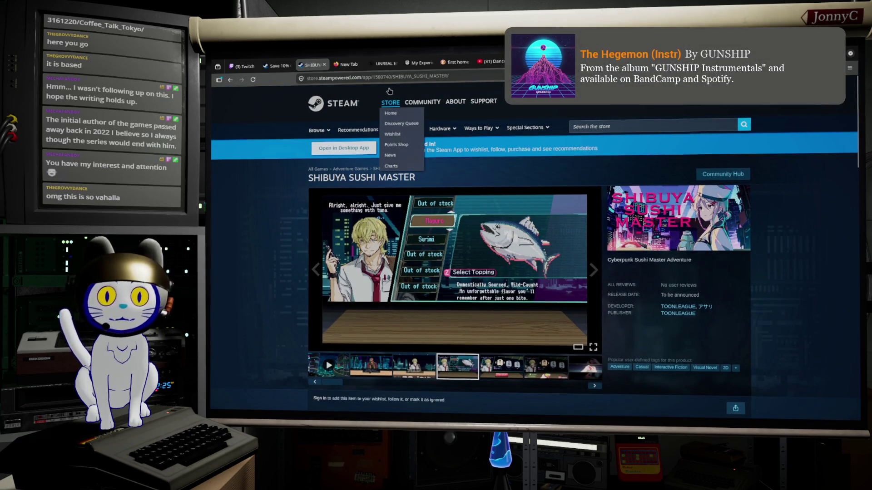
- Copy the SHIBUYA SUSHI MASTER page URL from the address bar and minimize the browser
left_click(413, 77)
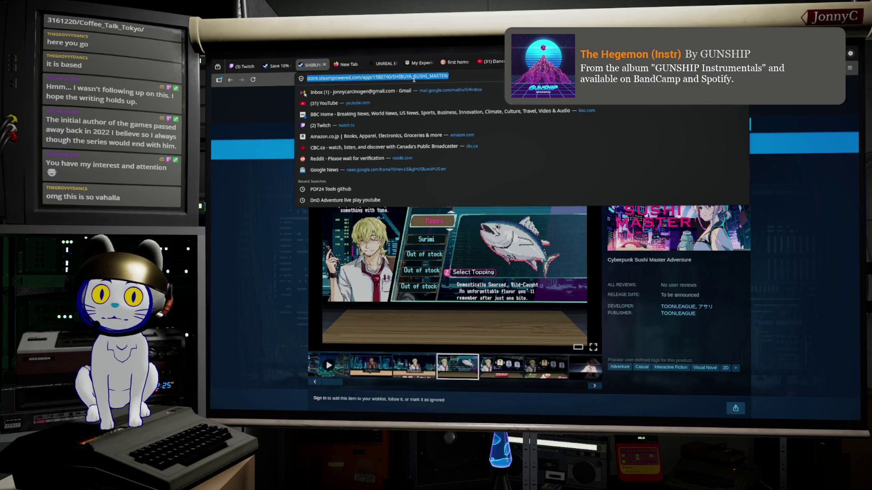
right_click(413, 79)
left_click(437, 117)
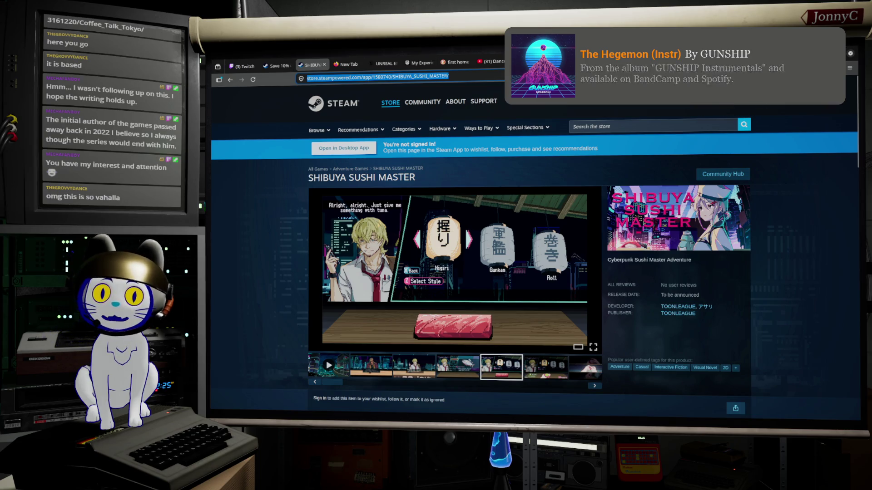
left_click(807, 69)
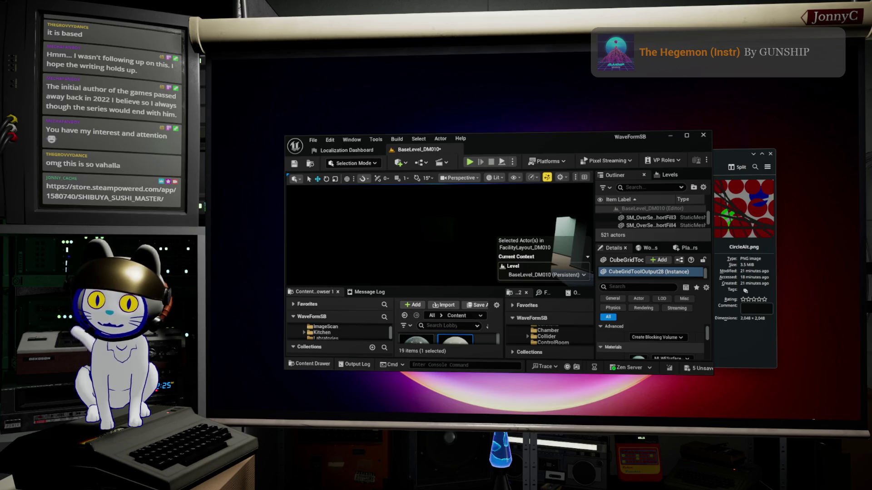
- Scroll the Coffee Talk Tokyo store page, minimize the browser, then bring it back
key("alt+Tab")
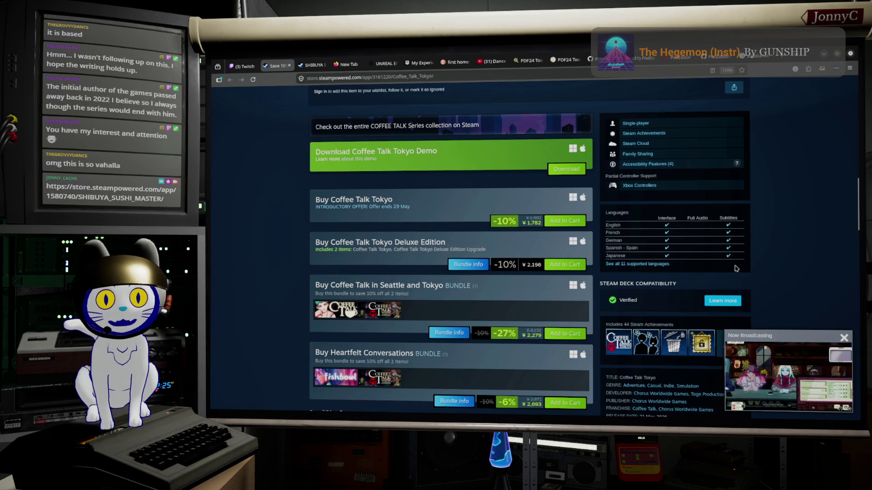
scroll(663, 273, "up", 10)
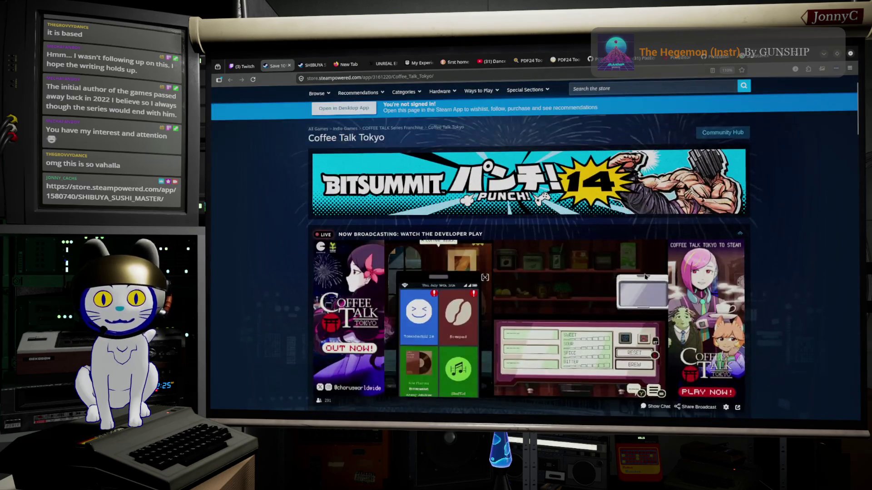
scroll(642, 282, "down", 3)
scroll(642, 281, "down", 3)
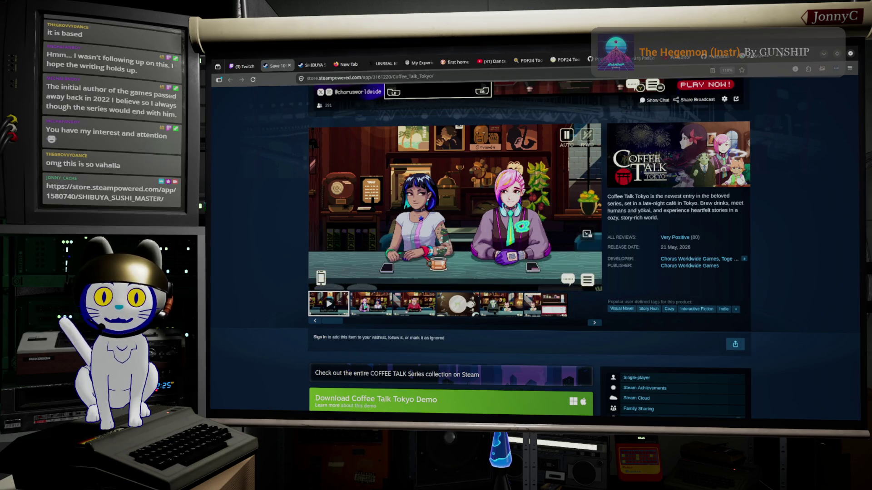
scroll(564, 248, "up", 1)
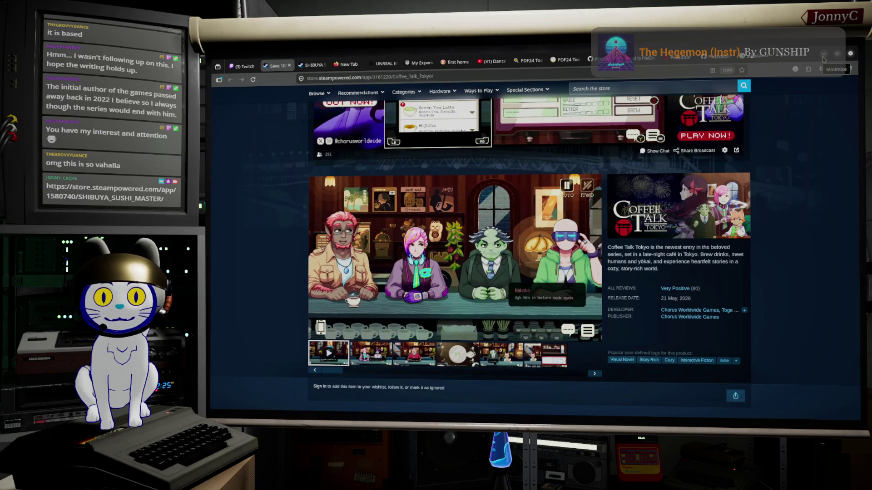
left_click(823, 56)
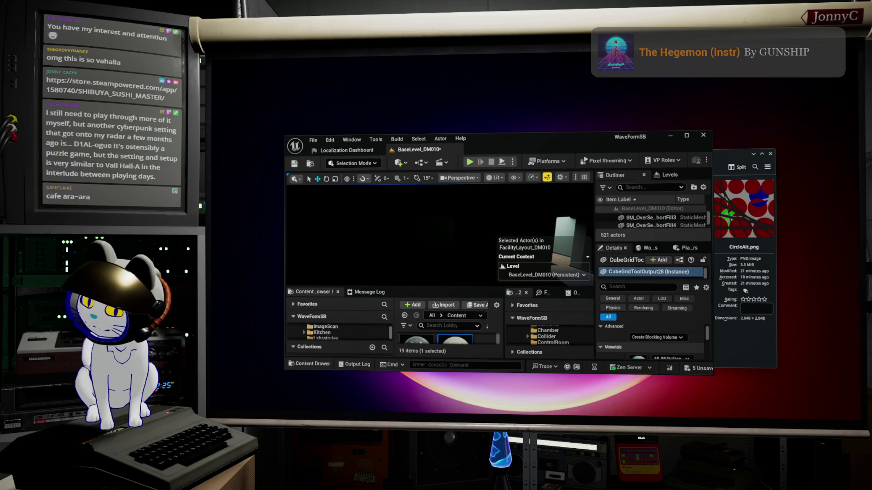
key("alt+Tab")
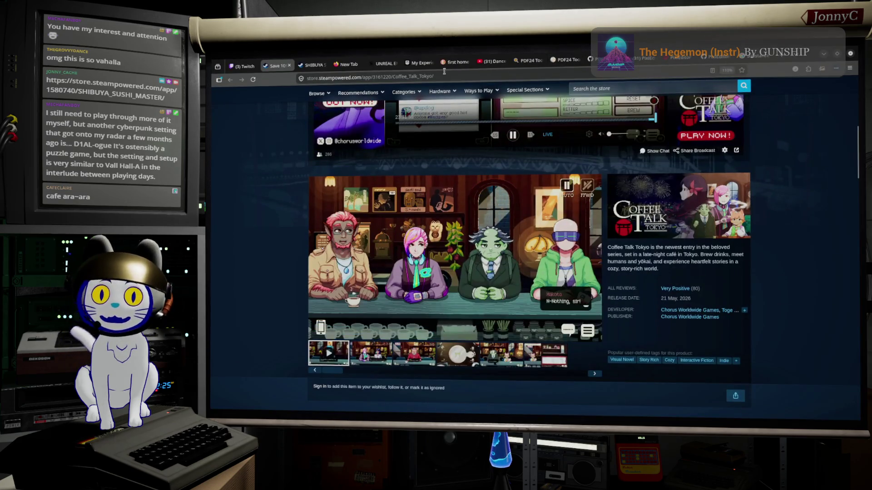
- From the SHIBUYA SUSHI MASTER tab, search the Steam store for 'D1' and open D1AL-ogue
left_click(313, 66)
left_click(713, 123)
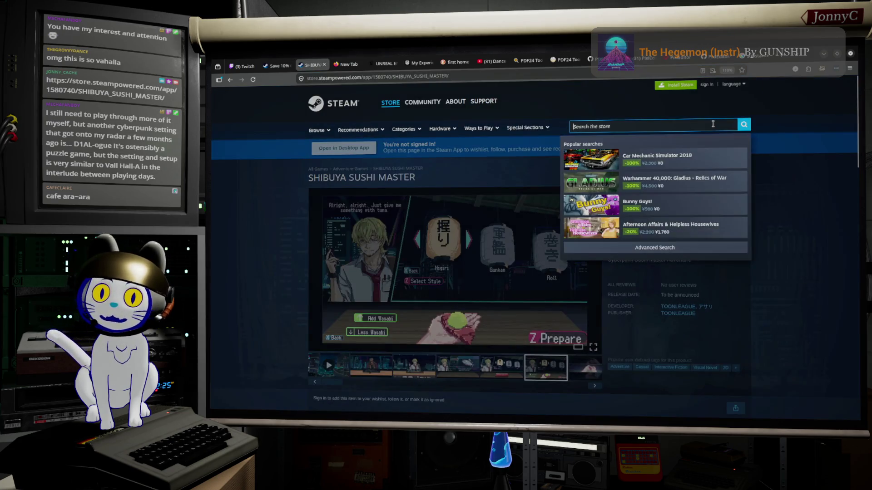
type("DAI")
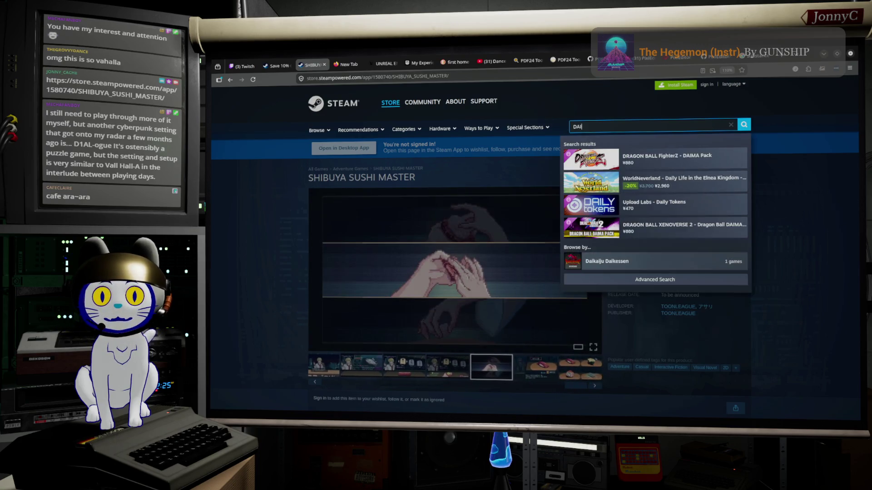
type("L")
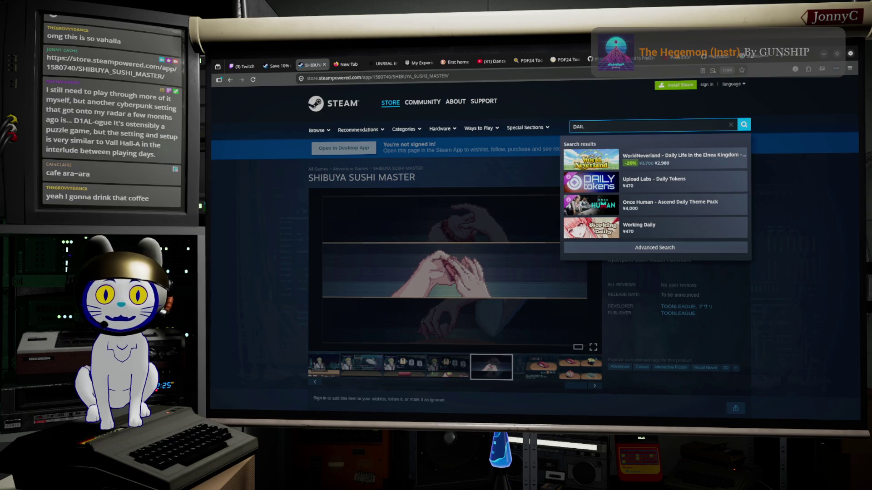
key("BackSpace")
key("BackSpace")
key("BackSpace")
type("1")
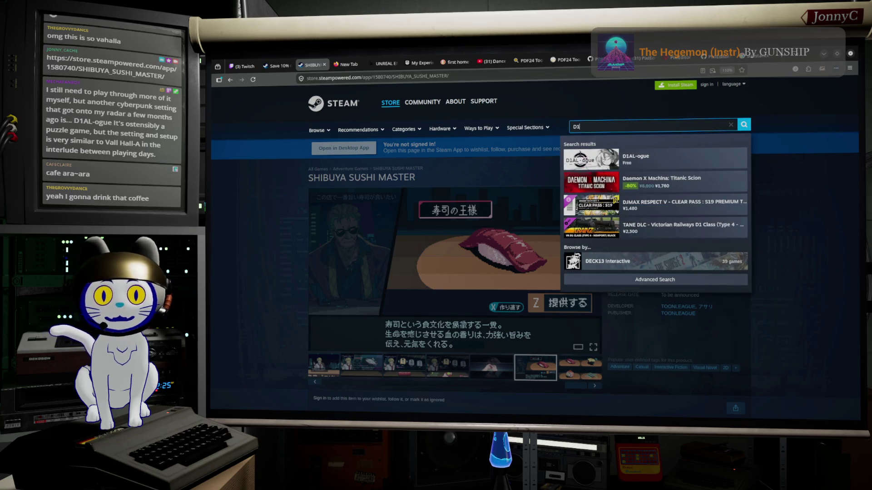
left_click(675, 165)
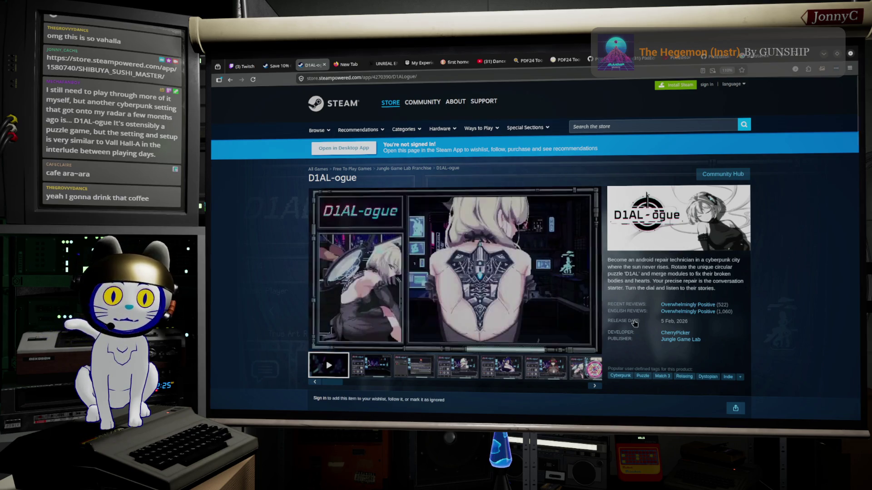
mouse_move(662, 313)
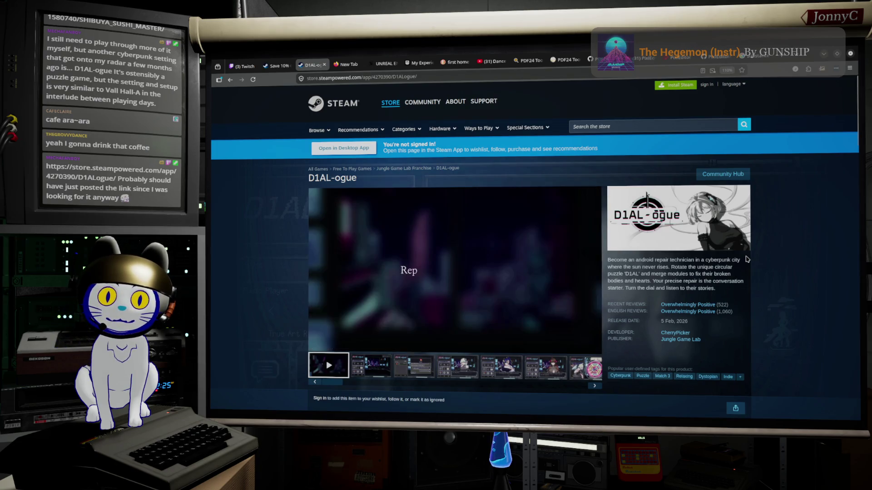
- Scroll down to D1AL-ogue's About This Game section, then minimize the browser with Win+Down
scroll(746, 259, "down", 4)
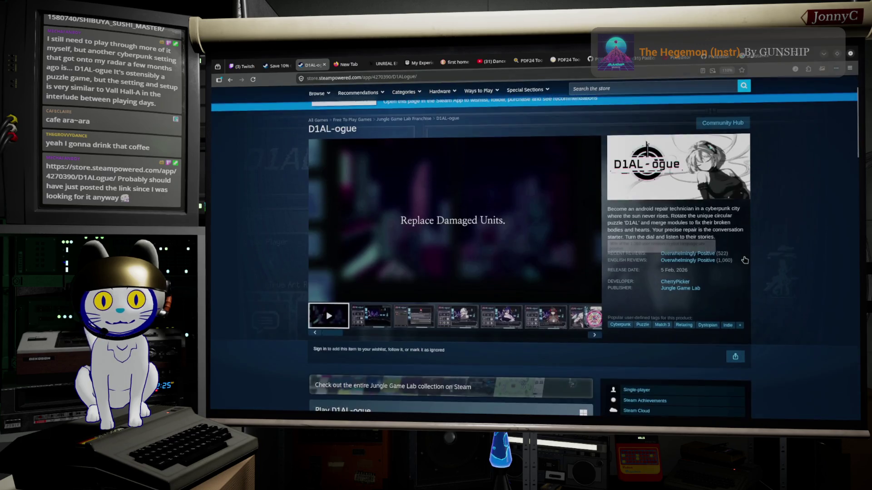
scroll(745, 260, "down", 4)
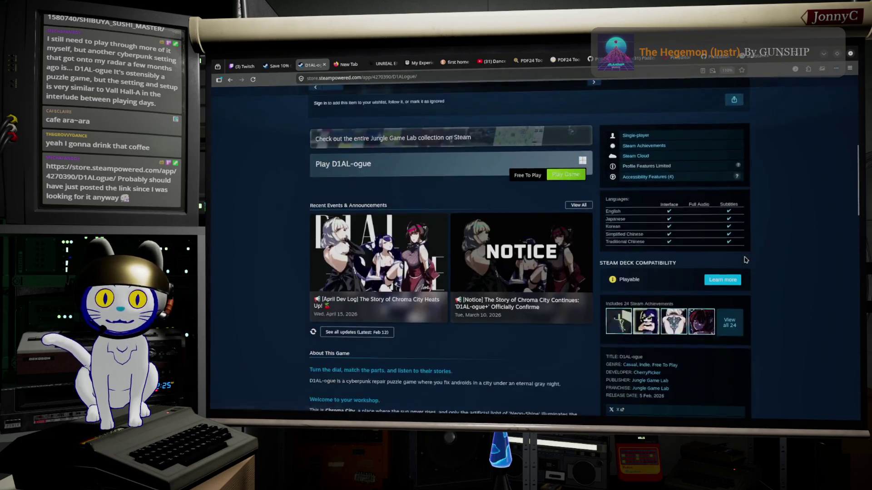
scroll(744, 260, "down", 3)
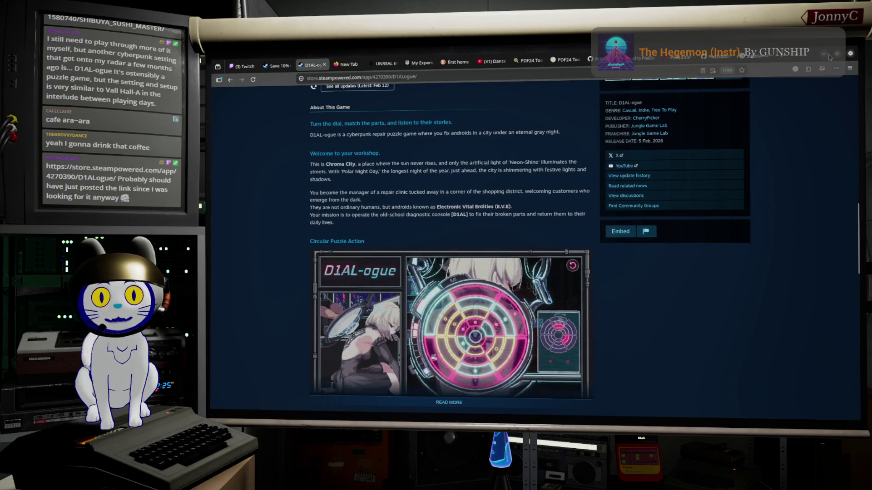
key("super+Down")
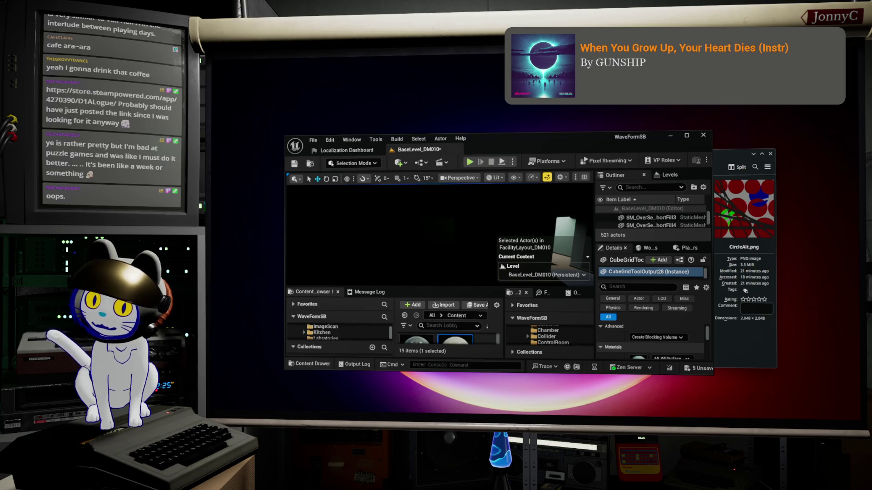
key("alt+Tab")
key("super+Up")
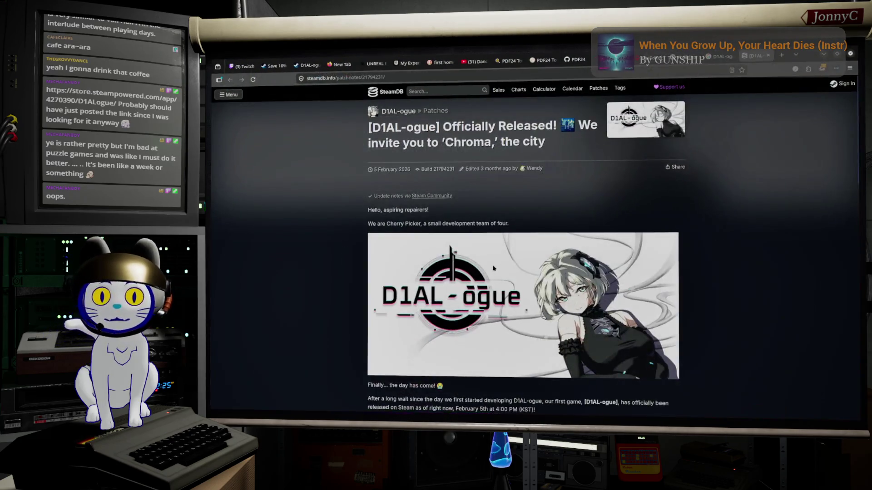
scroll(502, 266, "down", 4)
scroll(502, 266, "down", 2)
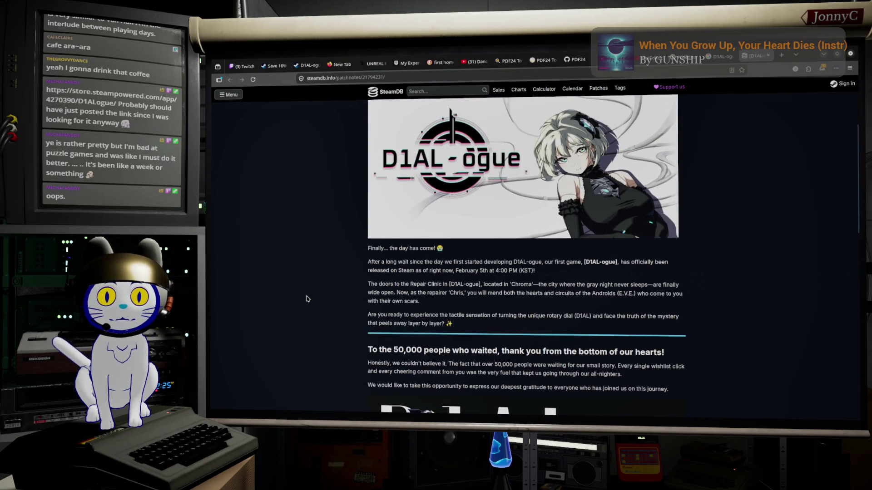
scroll(306, 298, "down", 5)
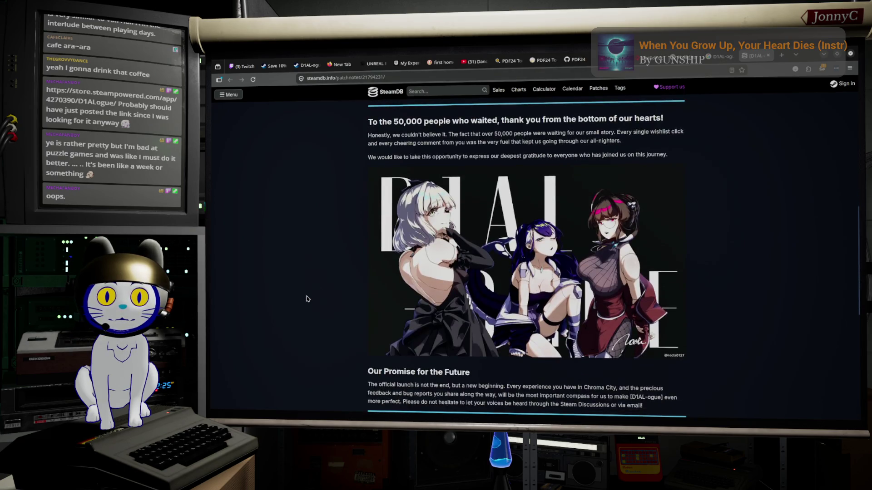
scroll(307, 298, "down", 4)
scroll(307, 298, "down", 3)
scroll(307, 298, "up", 4)
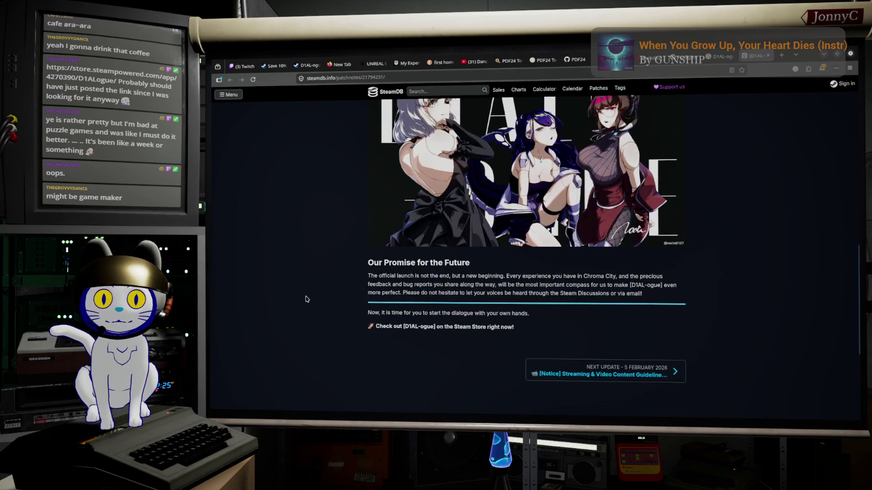
scroll(306, 299, "up", 8)
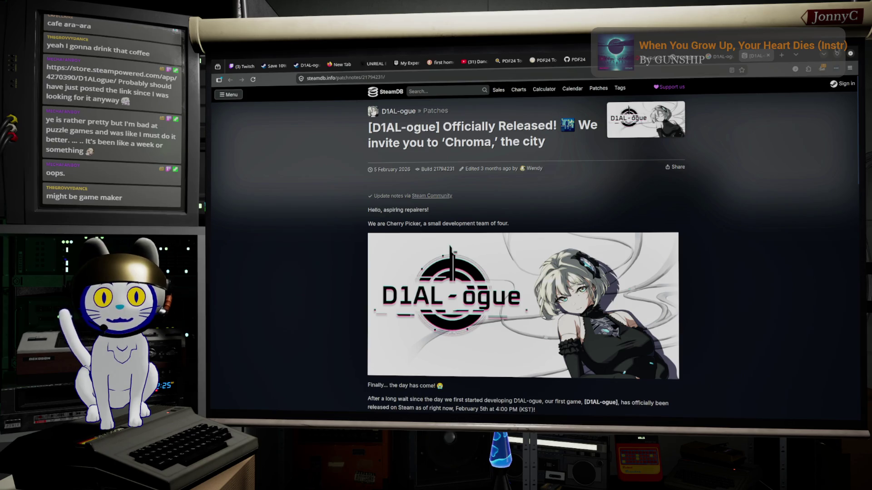
left_click(823, 56)
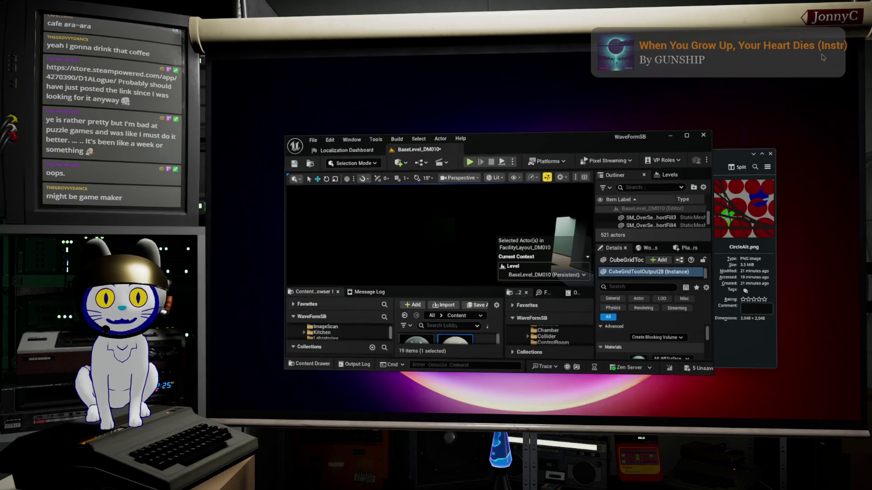
- Maximize the Unreal Editor, then switch to SteamDB's D1AL-ogue app info page in the browser
left_click(686, 139)
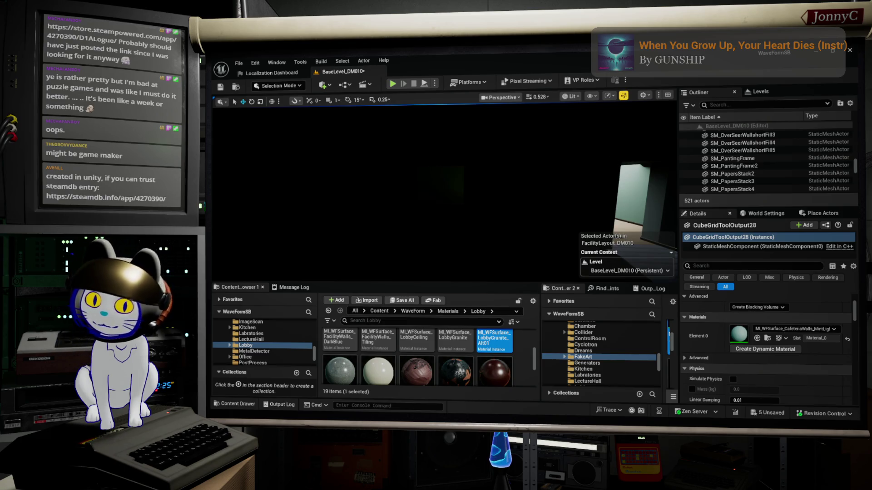
key("alt+Tab")
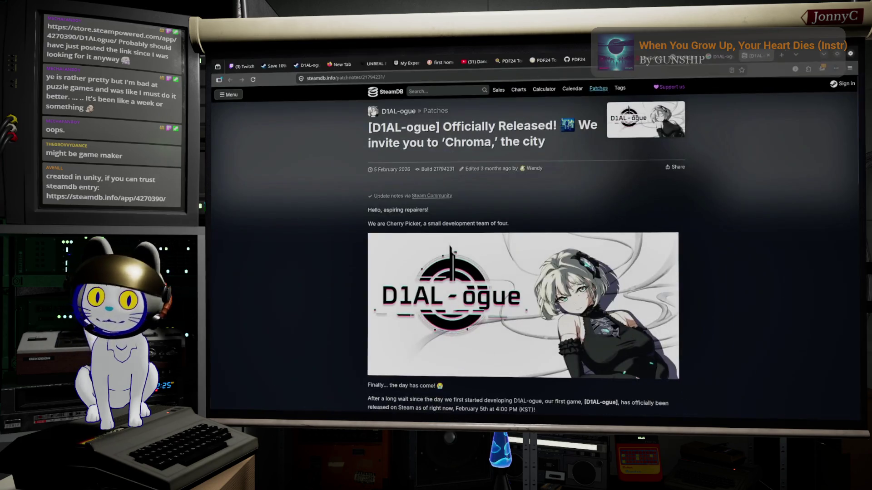
key("alt+Tab")
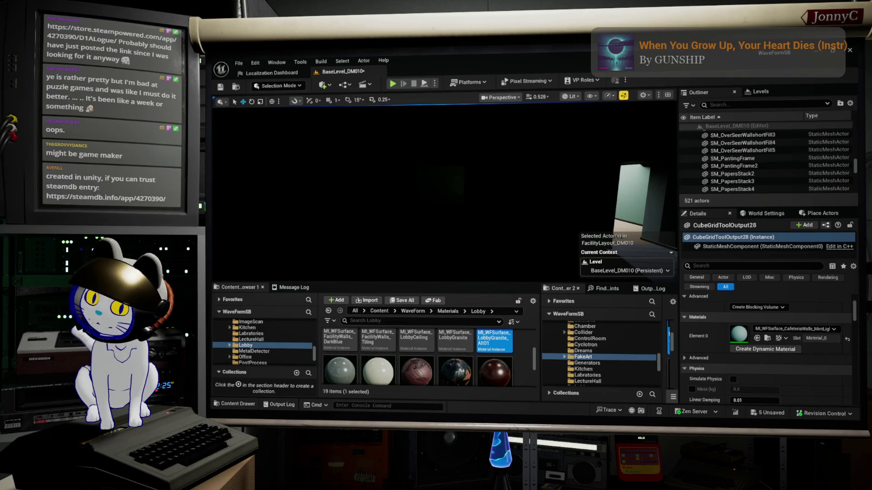
key("alt+Tab")
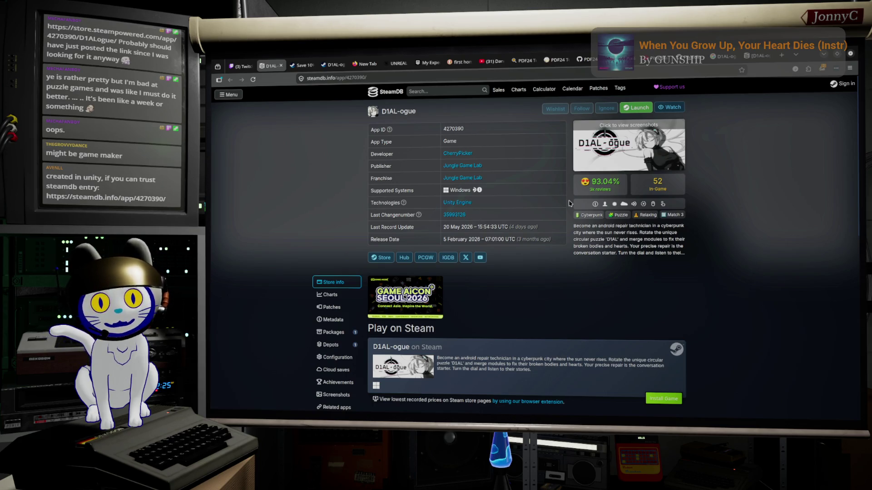
- Close the D1AL-ogue patch notes tab and return to the D1AL-ogue Steam store tab
scroll(570, 203, "down", 5)
scroll(570, 204, "up", 3)
scroll(570, 203, "up", 2)
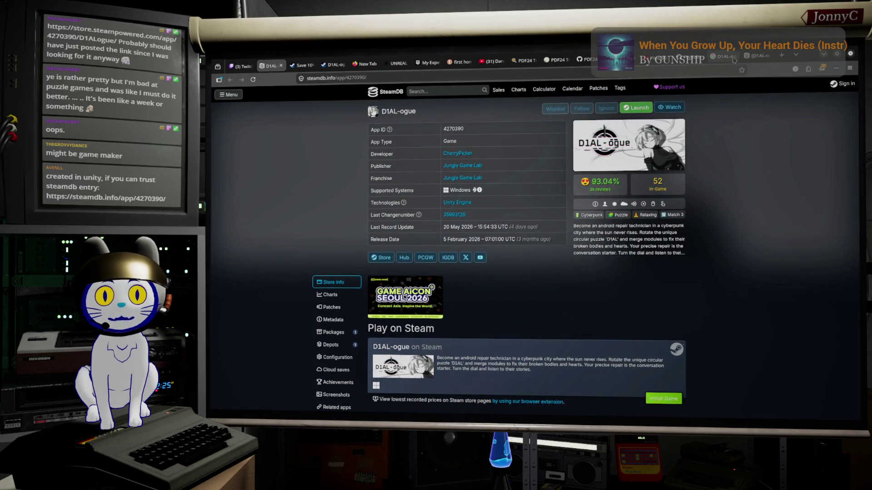
left_click(757, 58)
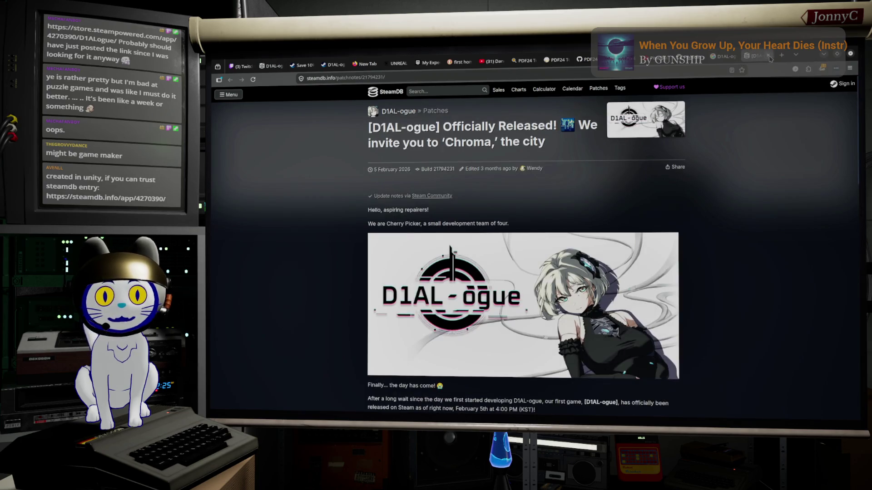
left_click(768, 56)
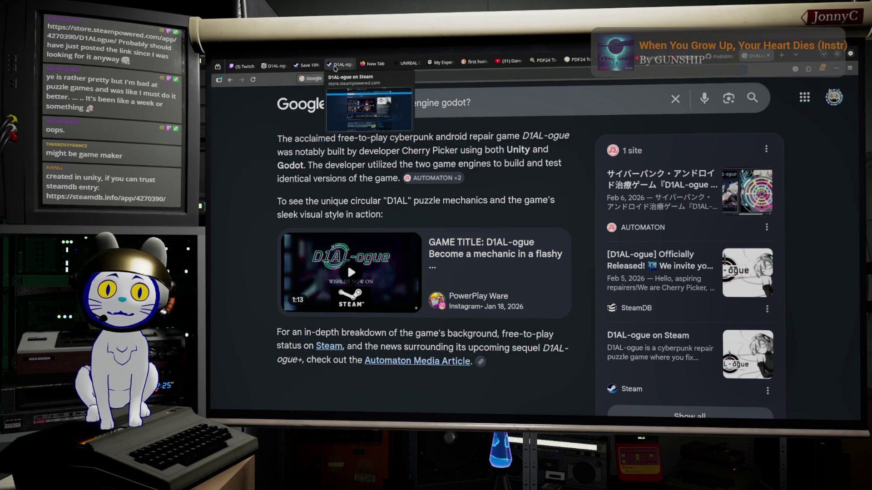
left_click(342, 67)
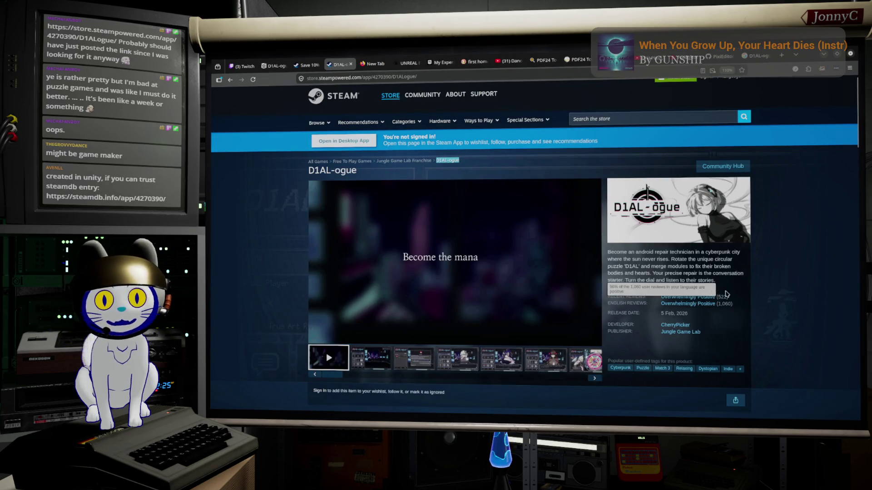
- Scroll back to the top of the D1AL-ogue store page and minimize the browser
scroll(800, 264, "down", 5)
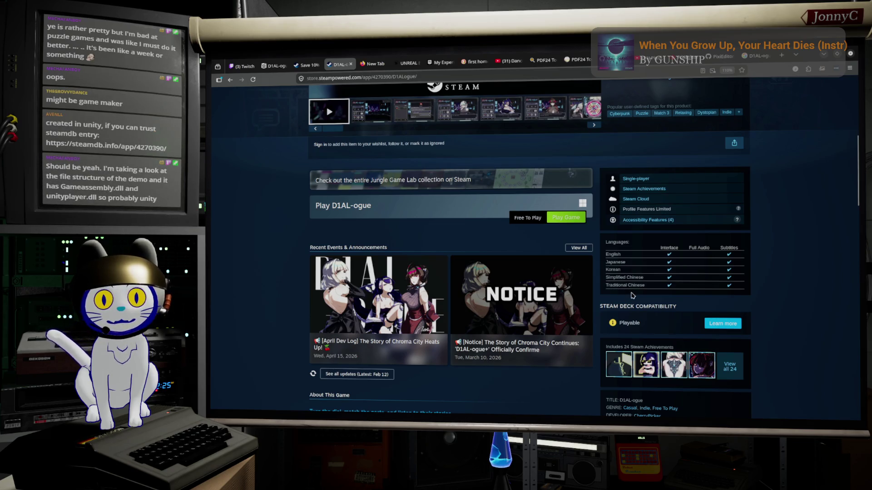
scroll(633, 296, "up", 1)
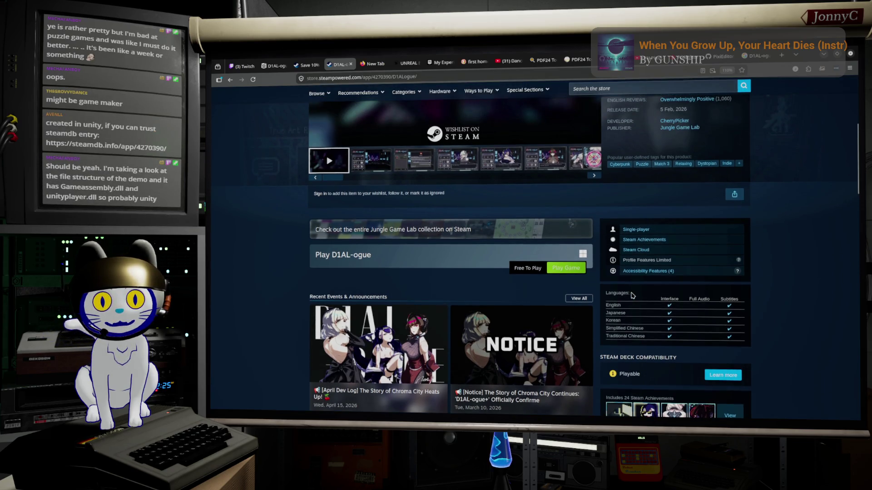
scroll(633, 296, "up", 5)
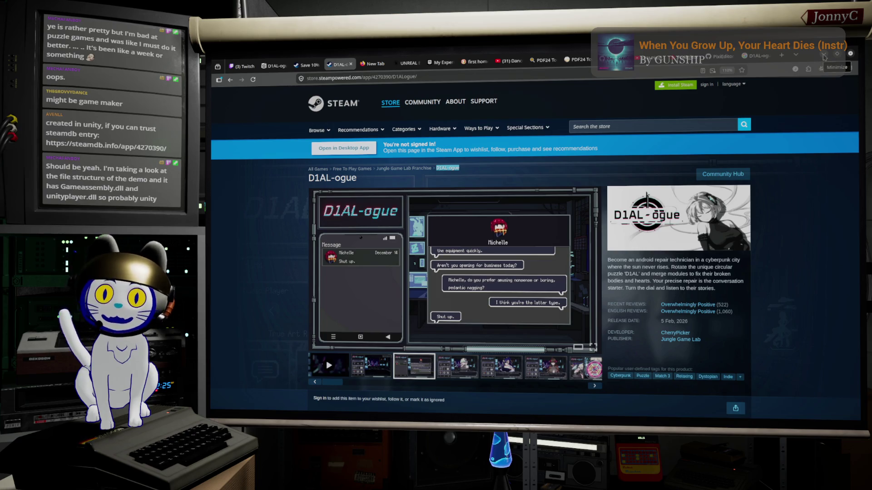
left_click(824, 56)
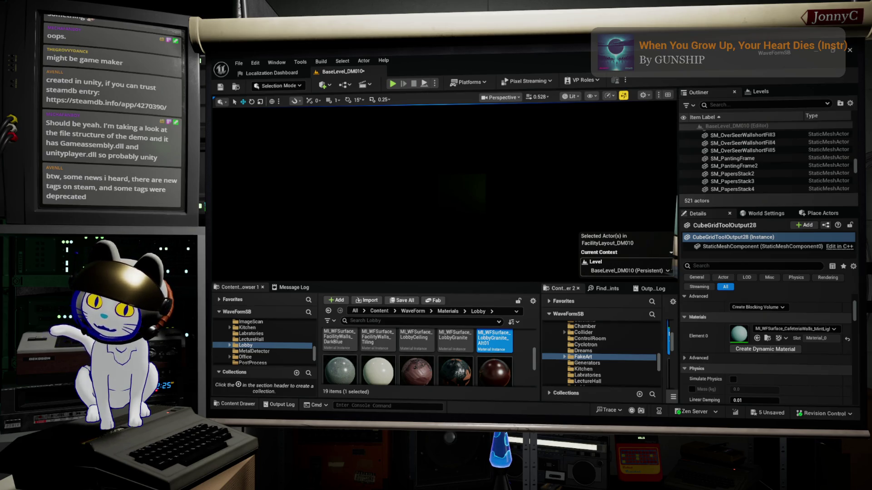
- Return to the D1AL-ogue Steam page and expand its Accessibility Features list
key("alt+Tab")
scroll(706, 137, "down", 5)
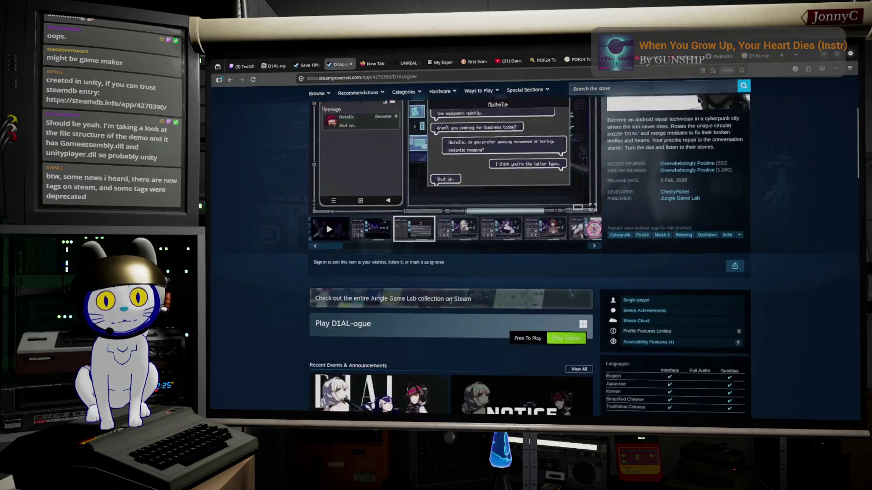
scroll(706, 138, "down", 3)
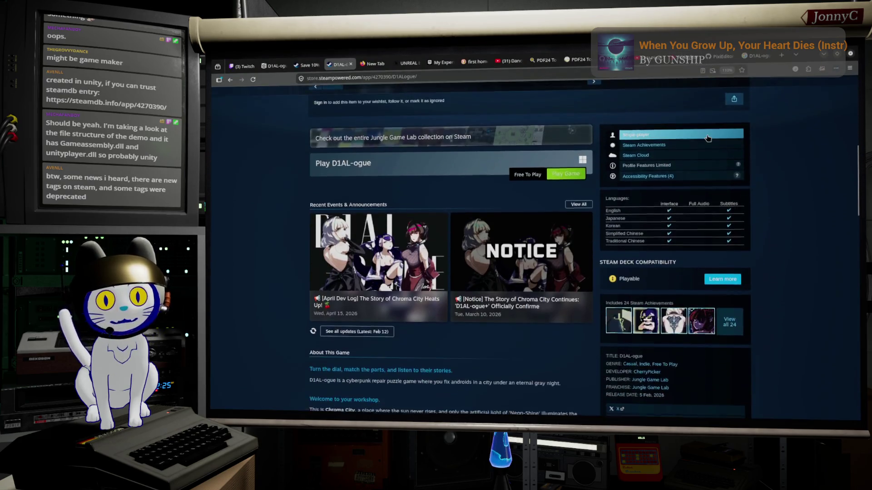
scroll(709, 137, "down", 3)
scroll(708, 138, "up", 4)
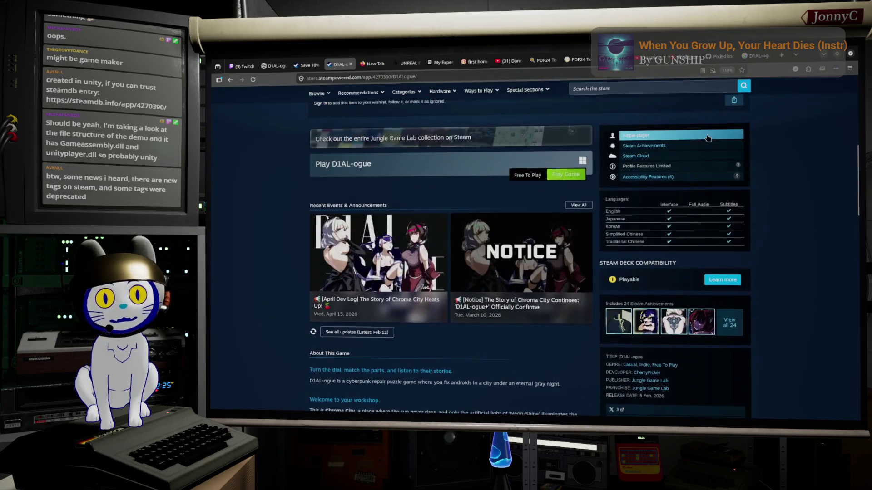
scroll(707, 138, "up", 2)
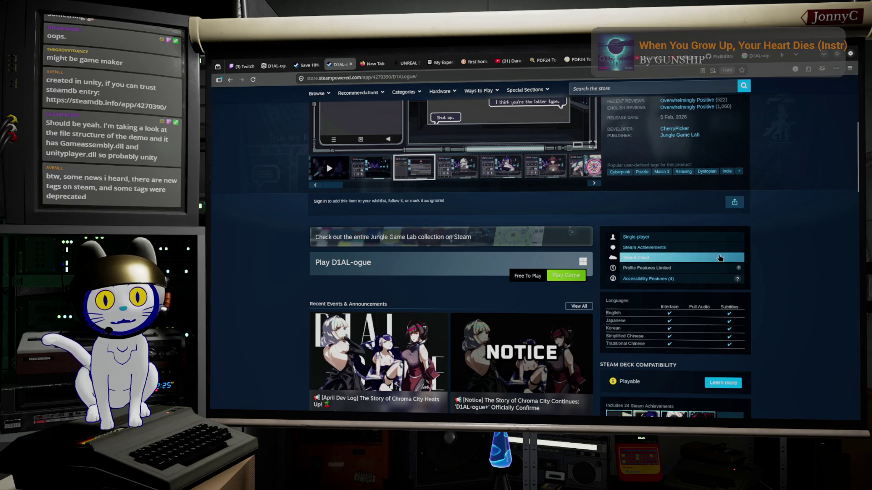
scroll(710, 296, "down", 1)
scroll(710, 295, "down", 1)
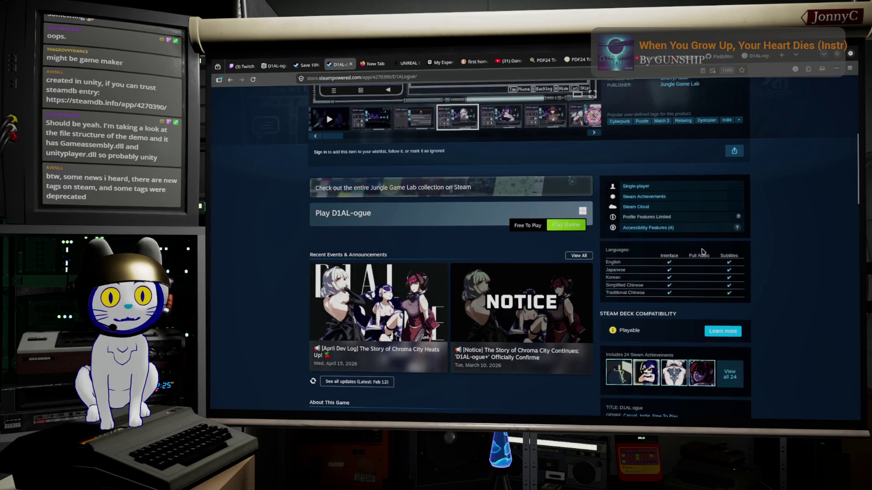
scroll(703, 248, "down", 2)
scroll(701, 249, "down", 2)
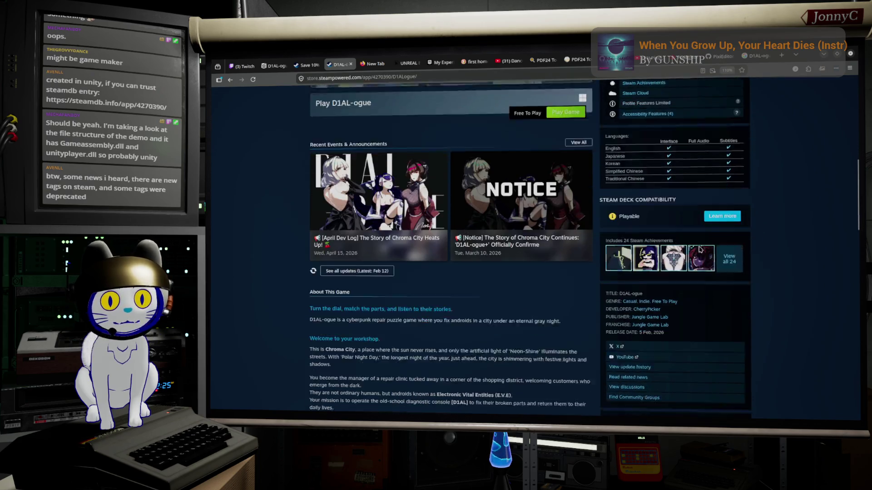
scroll(696, 266, "down", 3)
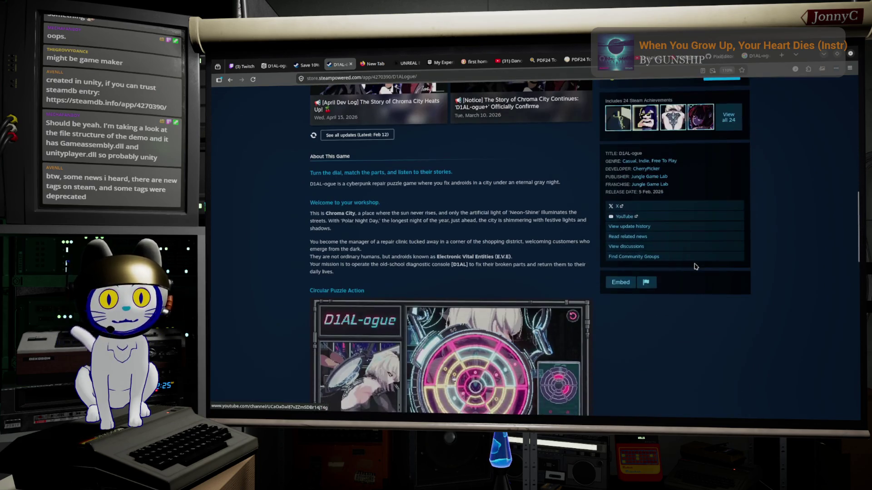
scroll(695, 267, "up", 6)
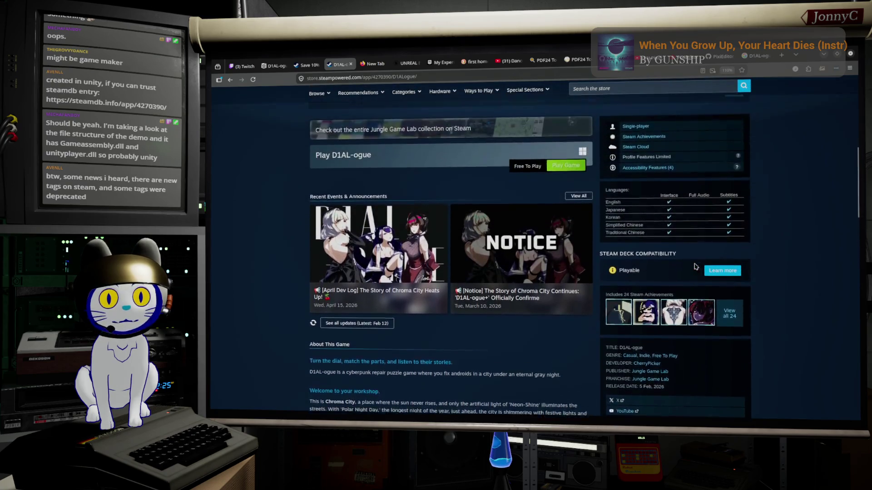
scroll(695, 267, "up", 1)
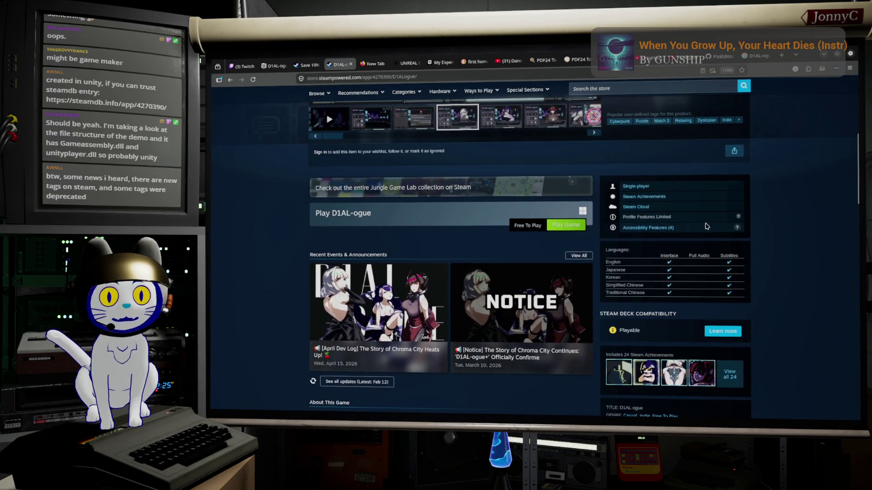
left_click(702, 232)
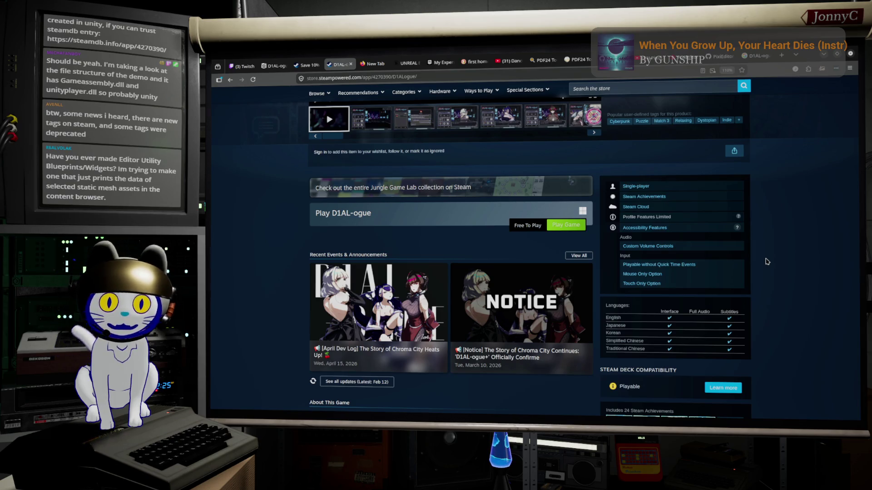
- Browse the Mouse Only Option category's game list, then return to Unreal Editor
left_click(668, 279)
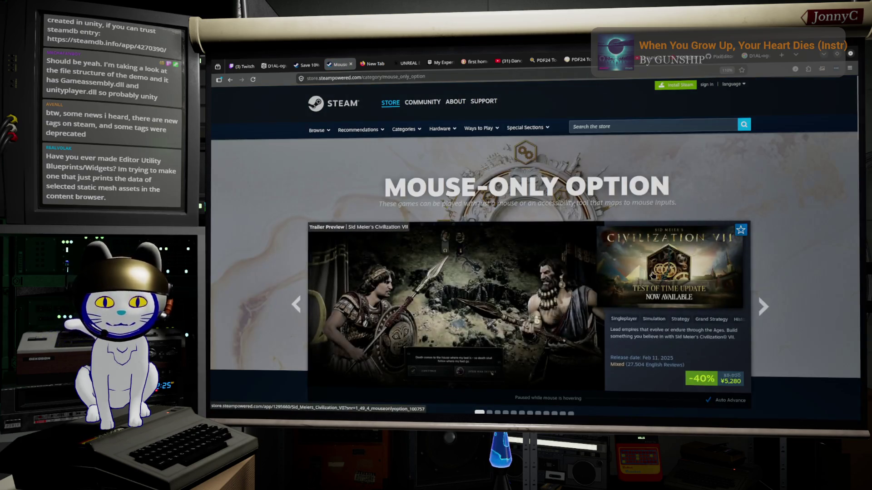
scroll(532, 297, "down", 5)
scroll(533, 297, "down", 10)
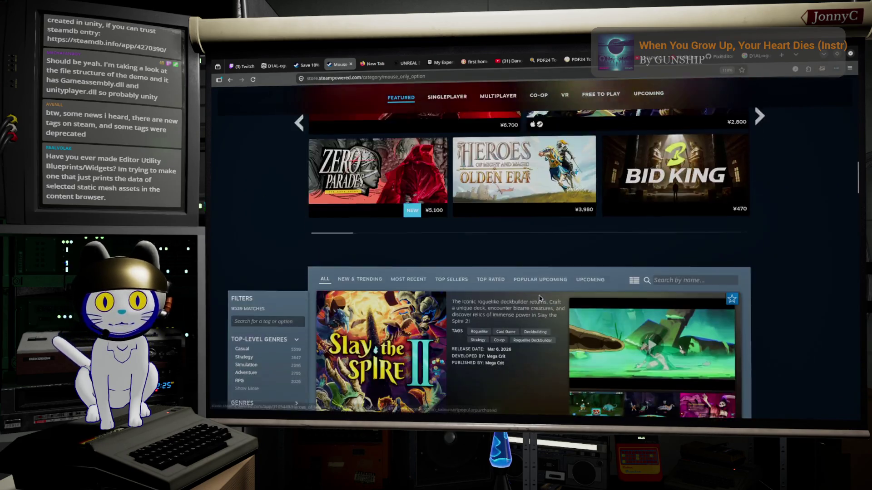
scroll(539, 298, "down", 4)
scroll(622, 324, "down", 1)
scroll(623, 323, "down", 8)
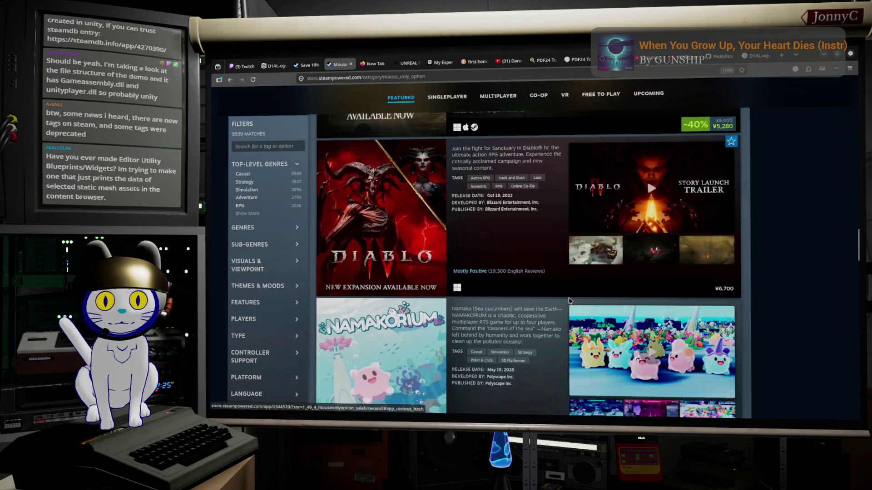
scroll(541, 282, "down", 3)
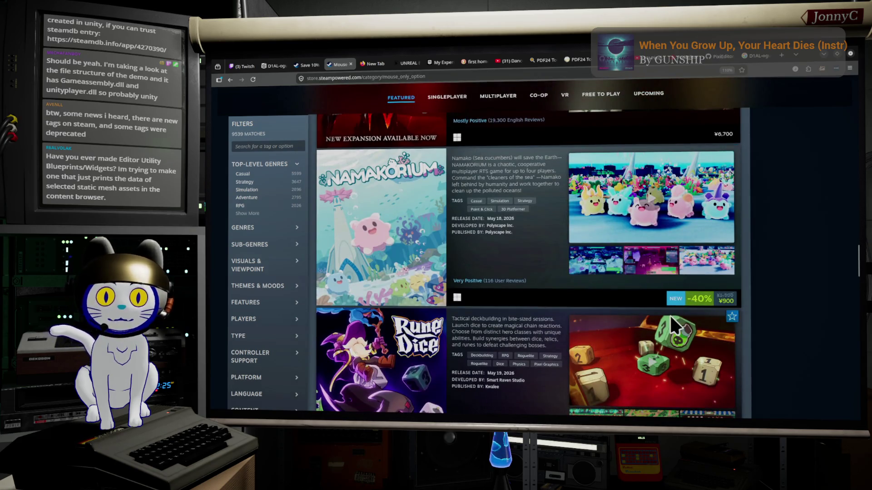
scroll(669, 314, "down", 3)
scroll(604, 305, "down", 3)
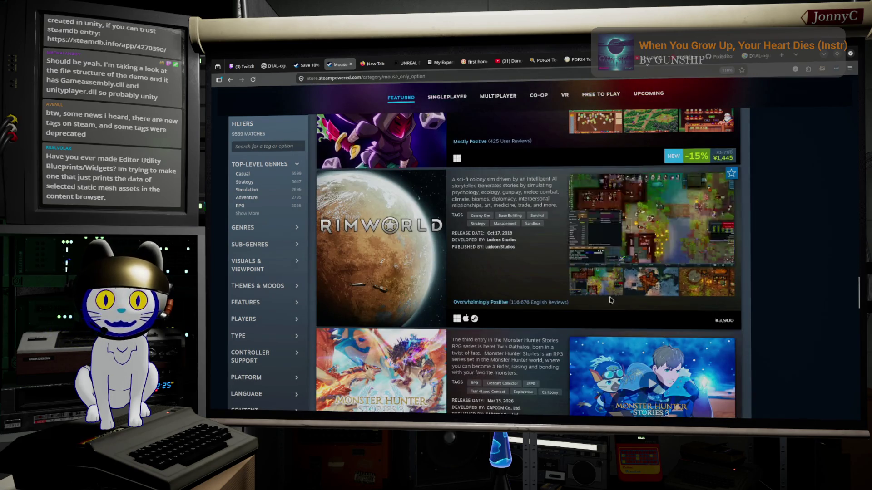
scroll(658, 296, "down", 6)
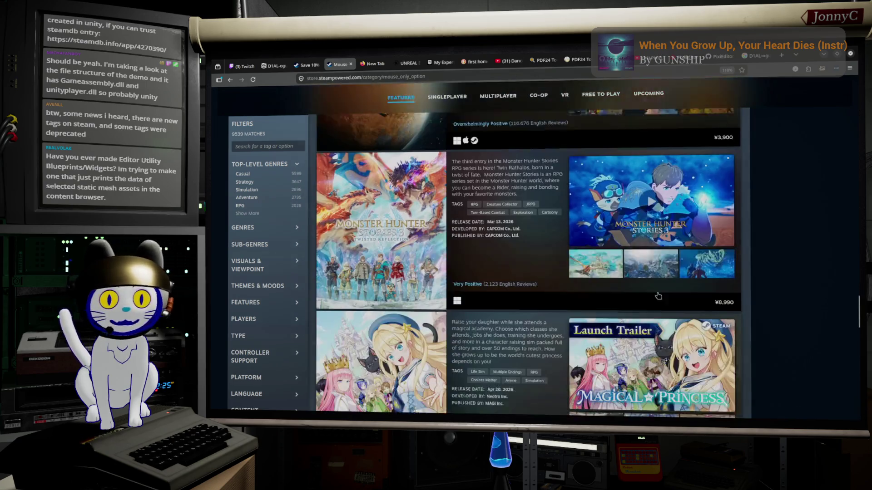
scroll(659, 295, "down", 10)
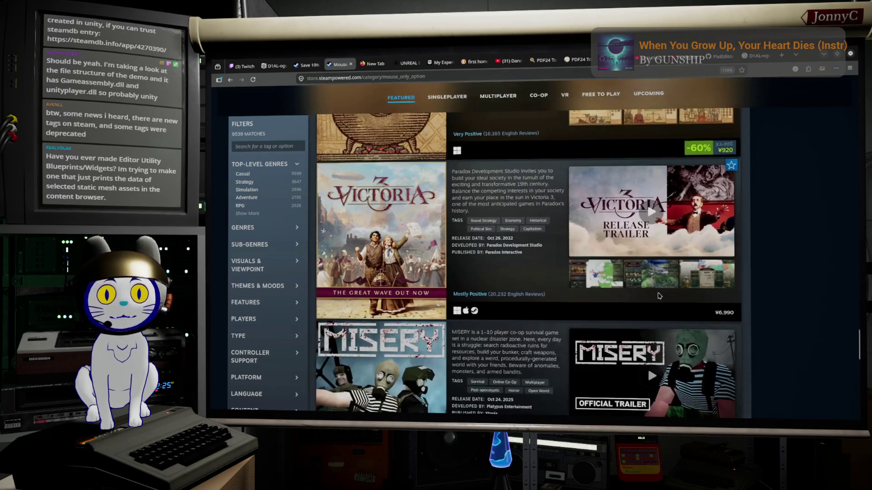
scroll(660, 296, "up", 20)
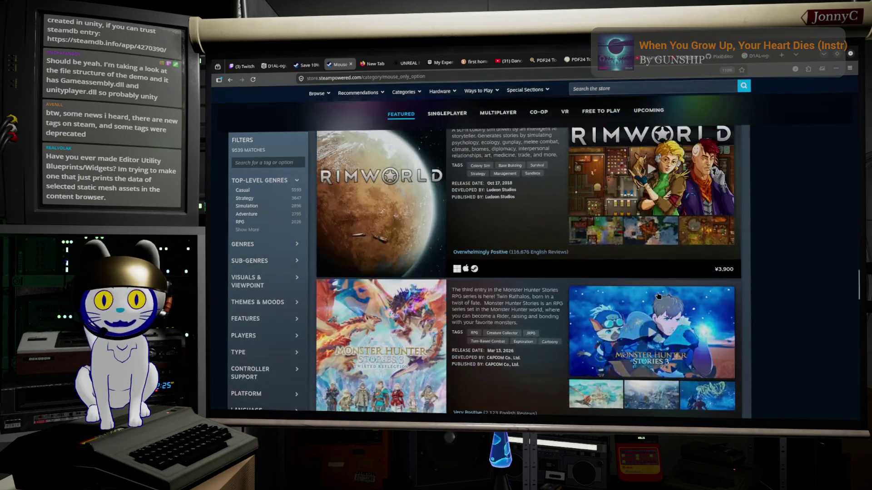
scroll(660, 295, "up", 15)
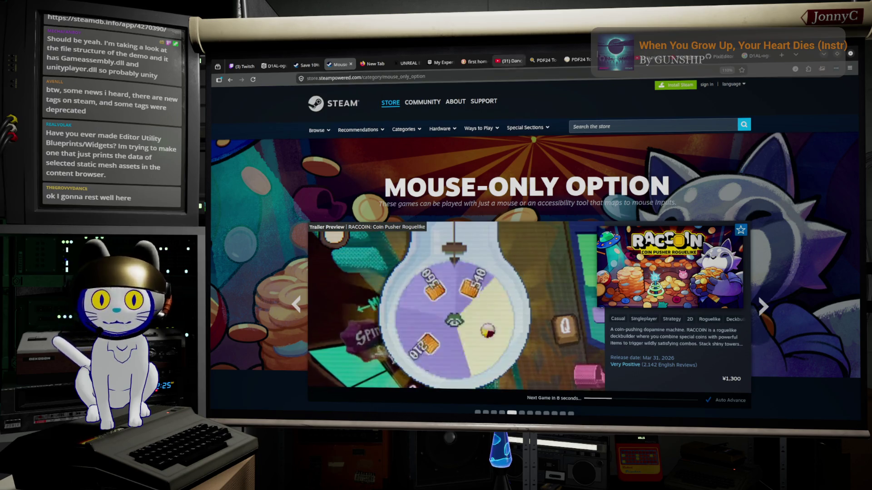
key("alt+Tab")
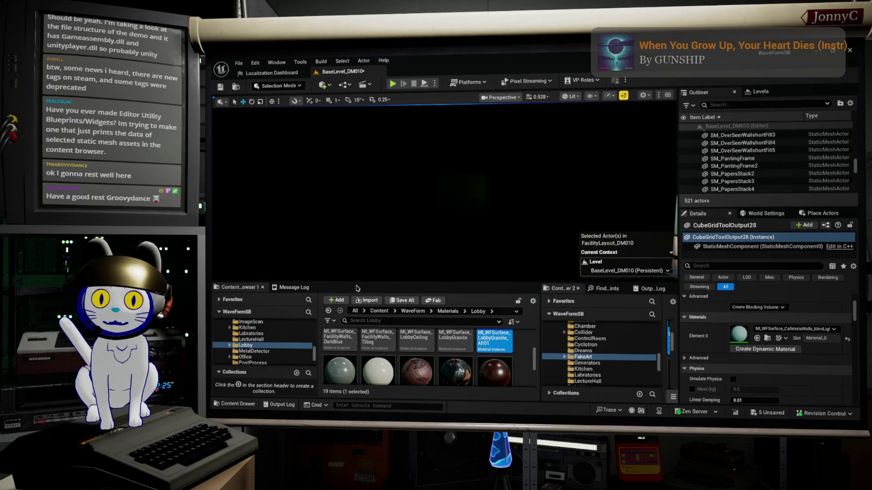
- Drag the splitter above the Content Browser upward to make it taller
left_click_drag(358, 282, 364, 224)
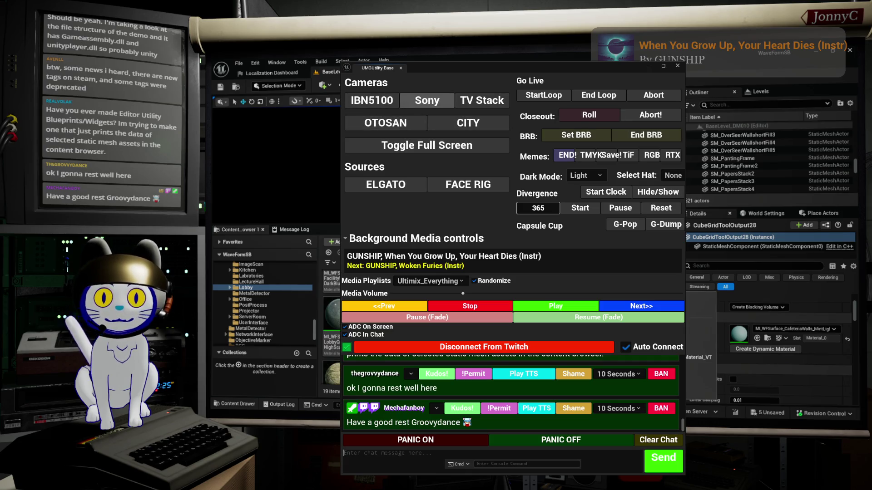
- Switch the stream camera to the IBN5100 view, then TV Stack, then another view
left_click(427, 100)
left_click(371, 100)
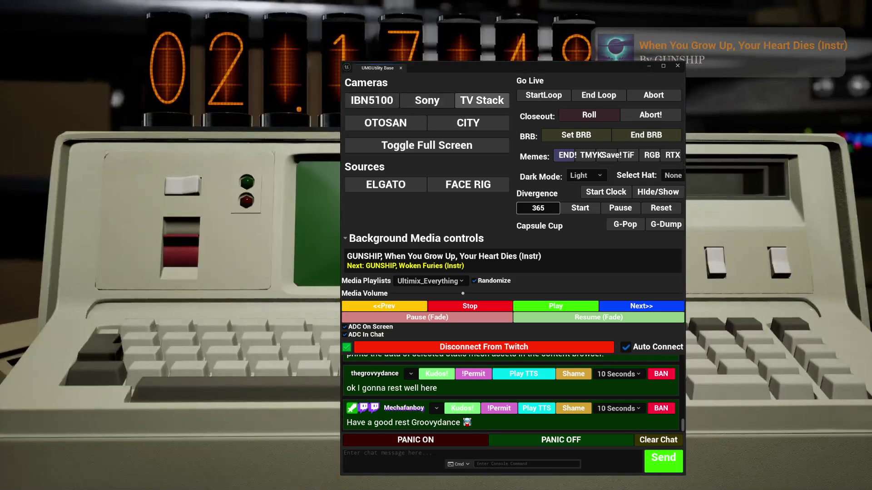
left_click(482, 100)
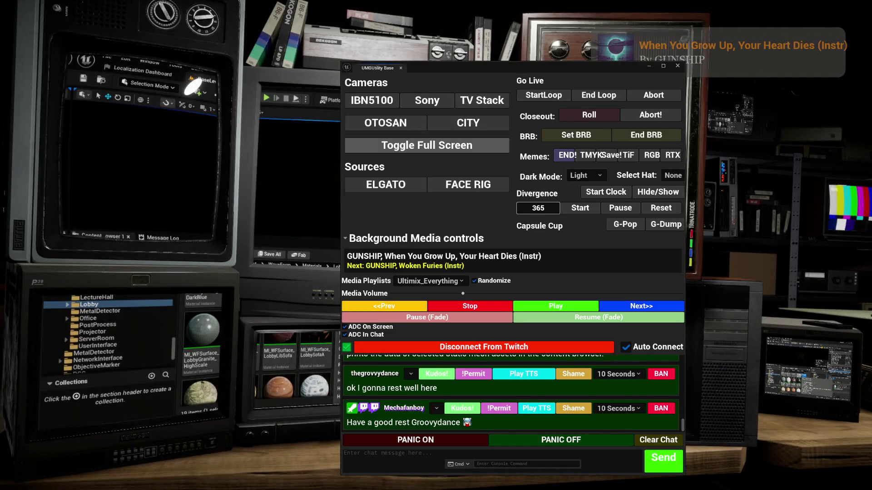
left_click(386, 123)
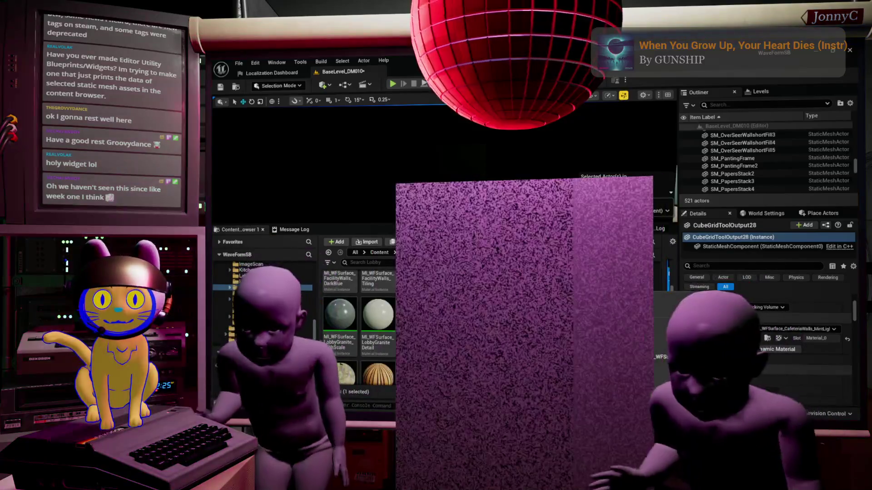
mouse_move(473, 289)
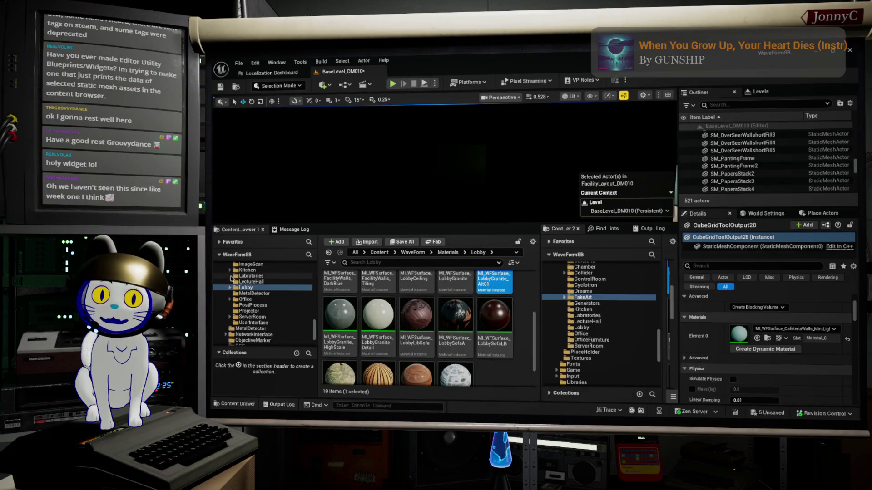
- Expand WaveForm > Conversations and show the ConversationSystem folder's seven assets
scroll(234, 281, "up", 4)
scroll(249, 292, "down", 8)
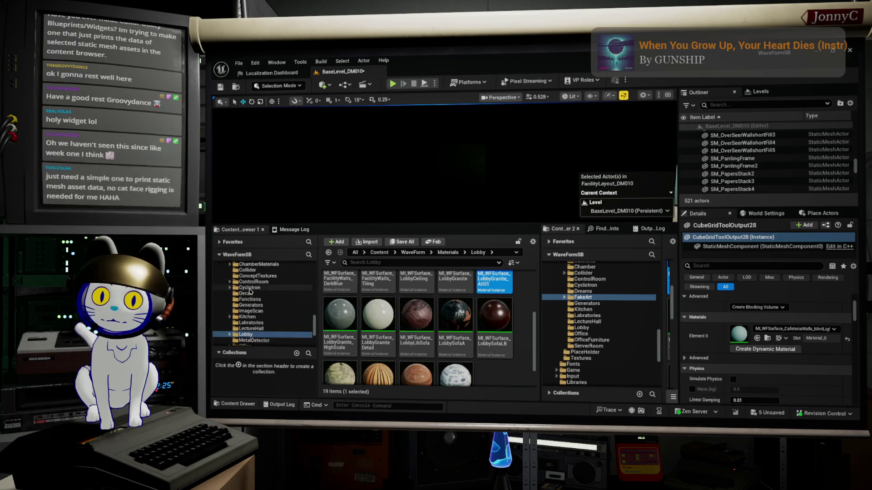
scroll(241, 318, "up", 6)
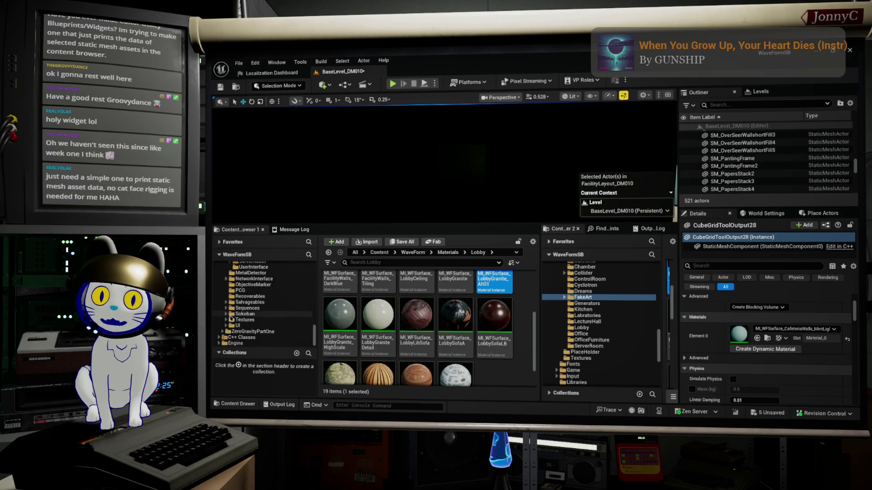
scroll(233, 314, "down", 5)
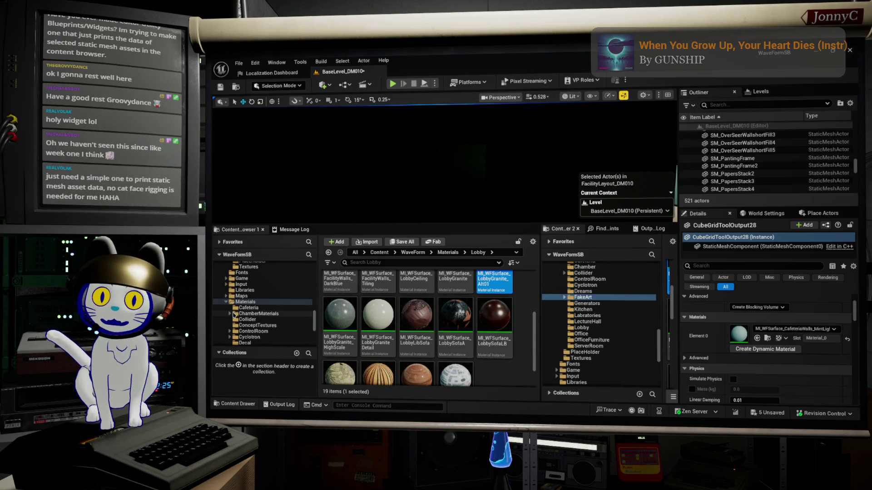
scroll(234, 314, "up", 5)
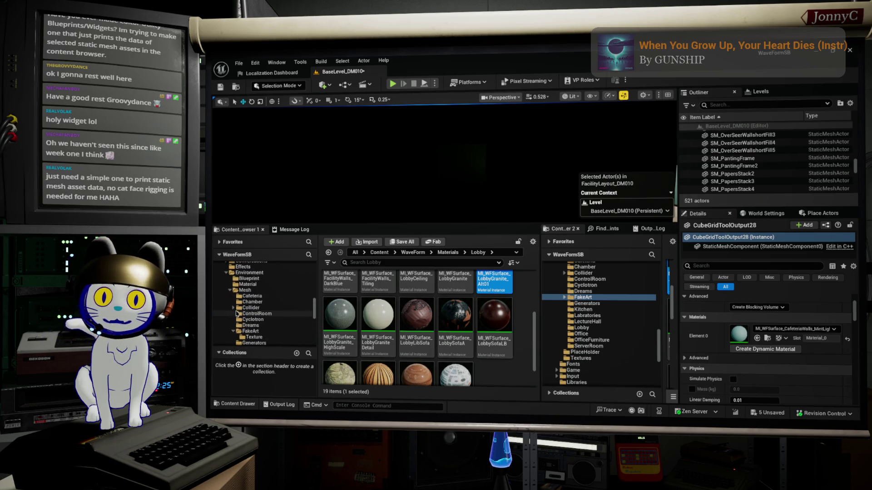
scroll(236, 314, "up", 2)
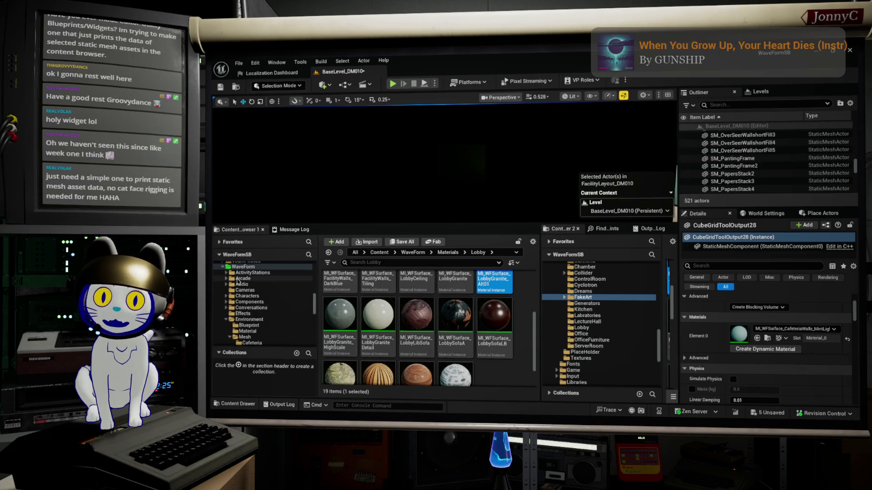
left_click(227, 308)
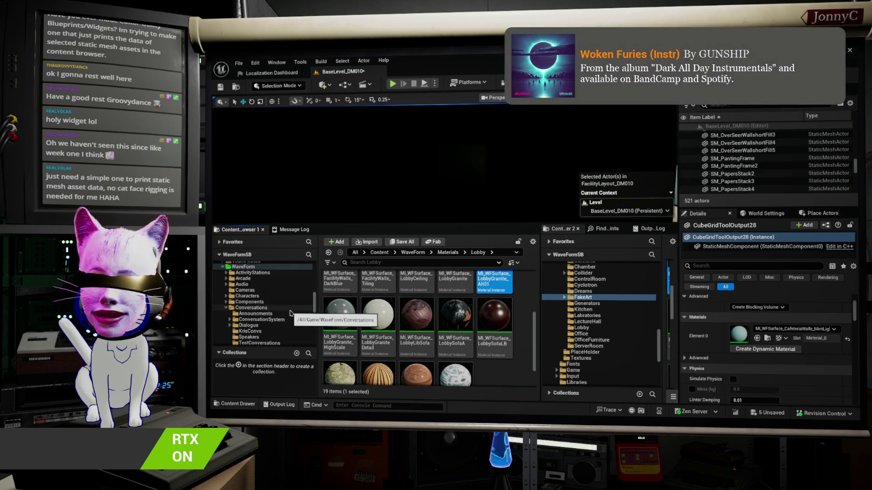
scroll(291, 311, "down", 1)
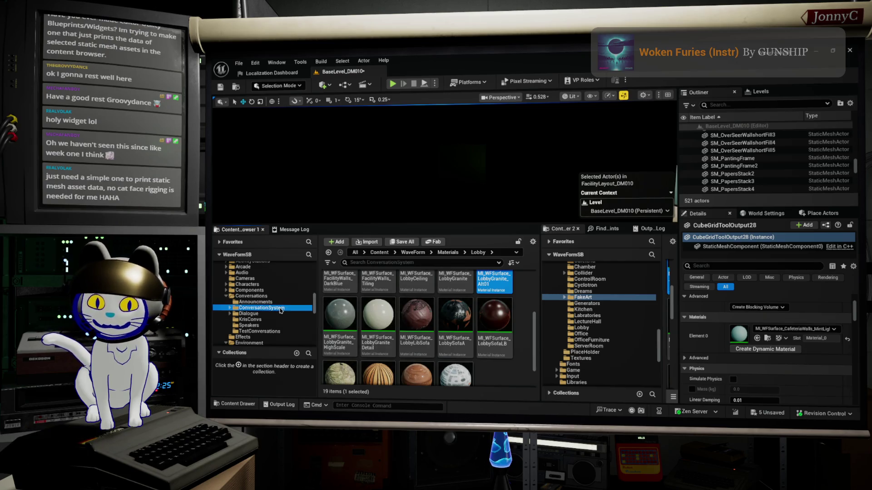
left_click(280, 308)
scroll(510, 362, "up", 1)
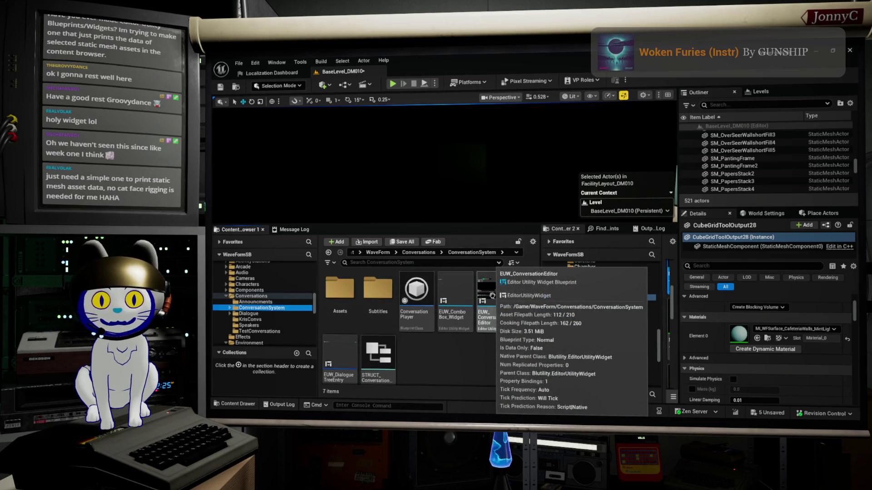
- Run EUW_ConversationEditor as a utility widget, load GetServerChecksums, and select a dialogue line
right_click(494, 309)
left_click(523, 89)
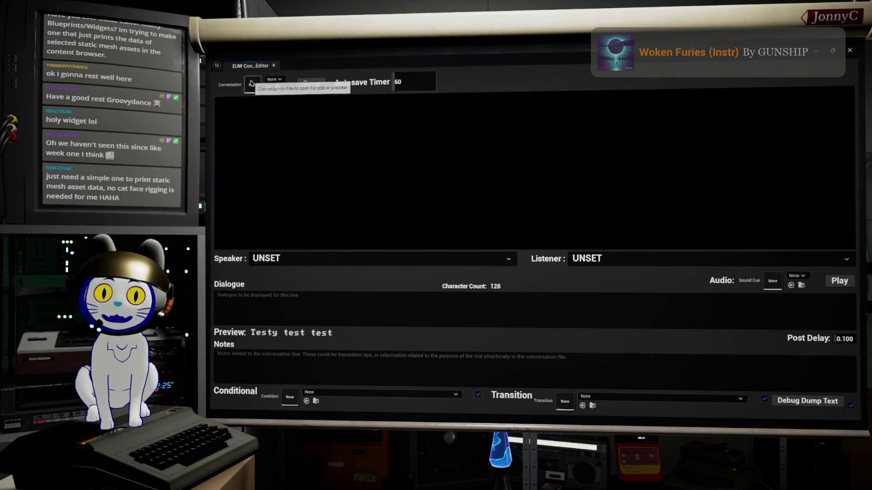
left_click(276, 80)
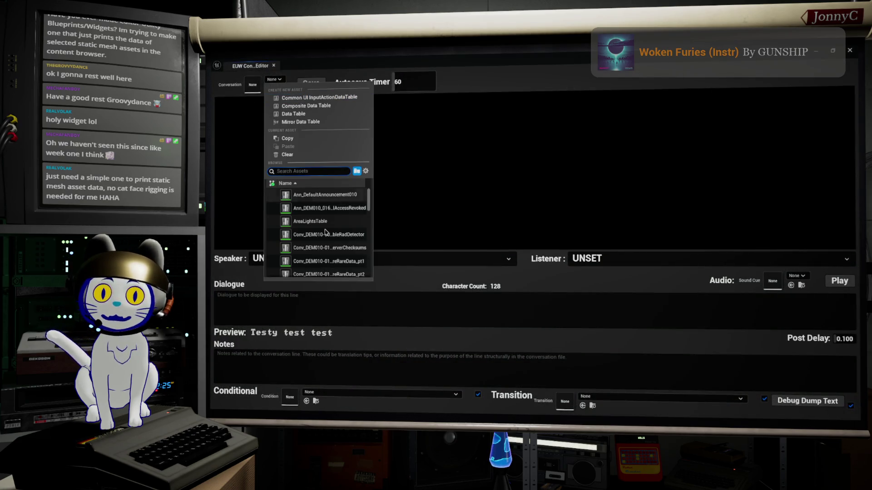
left_click(348, 224)
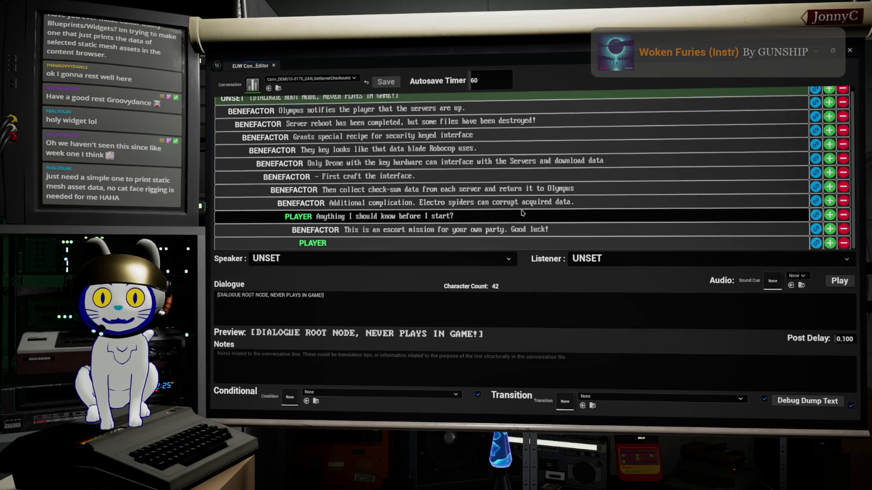
left_click(454, 176)
left_click(454, 150)
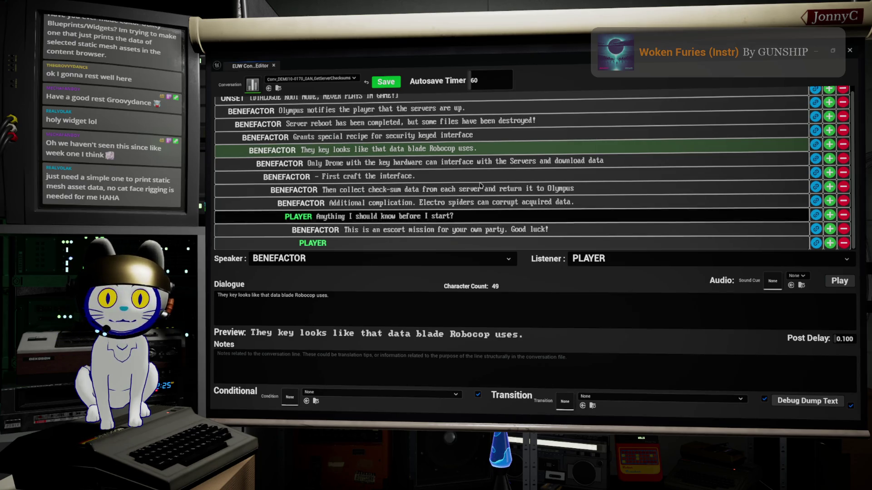
- Toggle the conversation editor between a floating window and full editor size
scroll(500, 200, "up", 1)
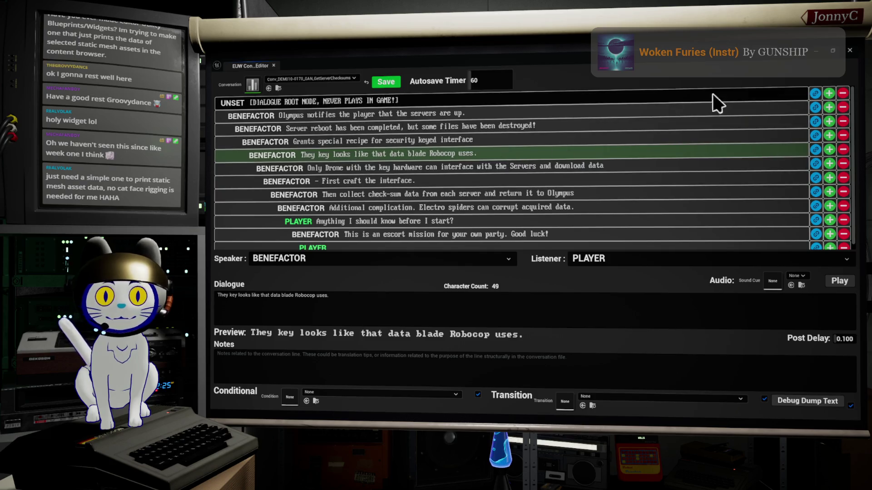
double_click(580, 68)
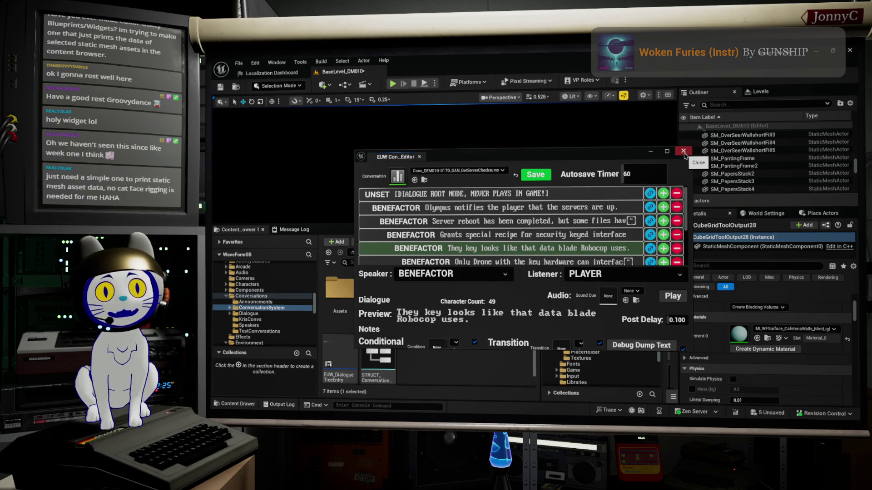
left_click(666, 151)
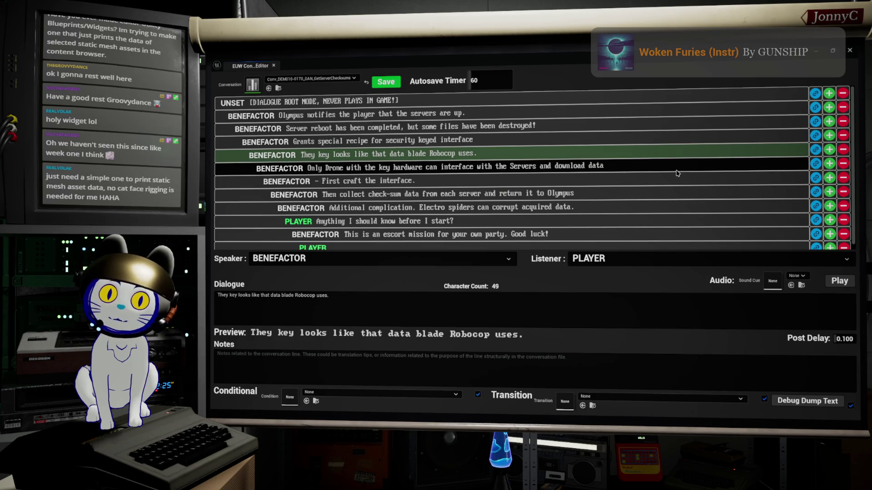
double_click(579, 61)
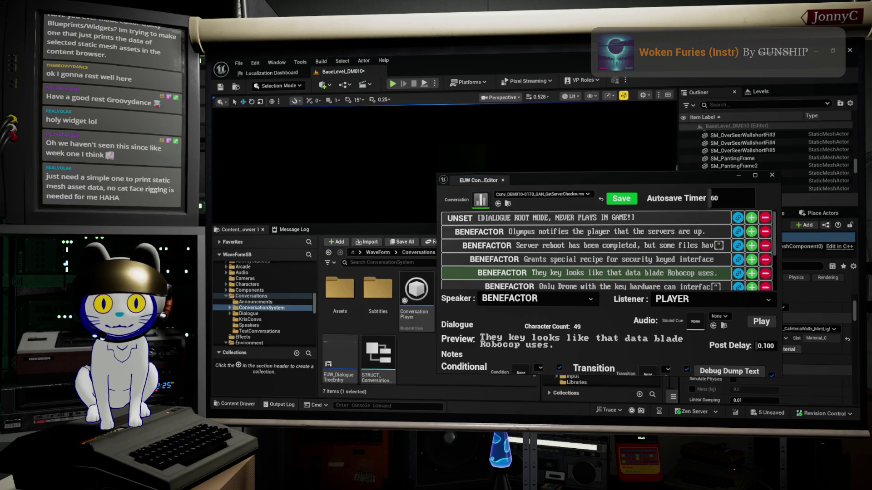
- Show the Output Log, minimize the conversation editor window, and widen the log
mouse_move(597, 175)
left_mouse_down()
mouse_move(635, 21)
mouse_move(359, 127)
mouse_move(358, 141)
left_mouse_up()
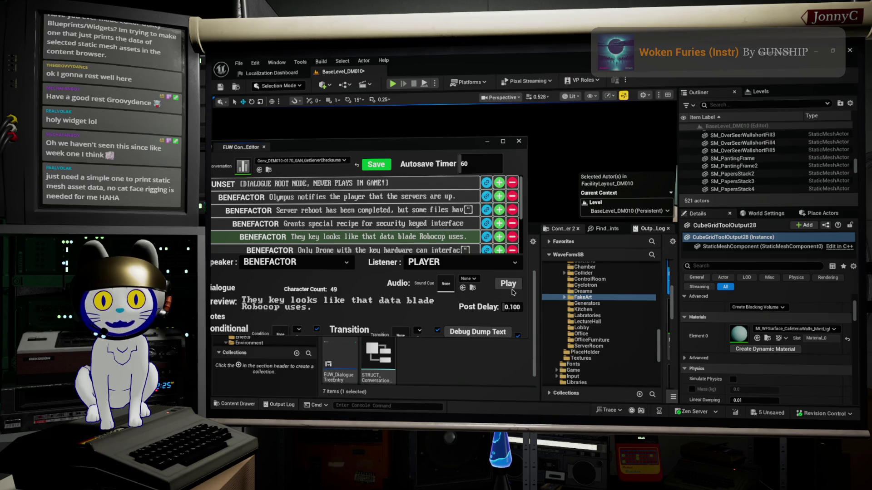
left_click(651, 228)
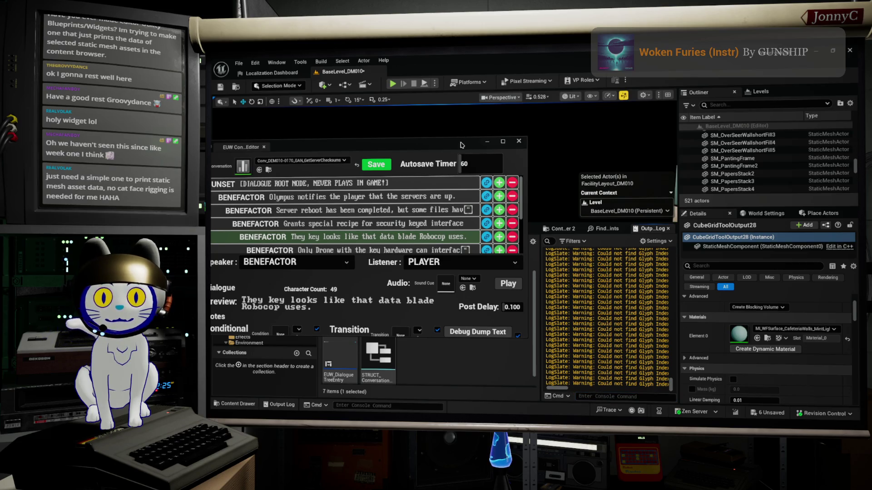
mouse_move(465, 143)
left_mouse_down()
mouse_move(533, 140)
mouse_move(588, 89)
mouse_move(562, 89)
left_mouse_up()
left_click(586, 88)
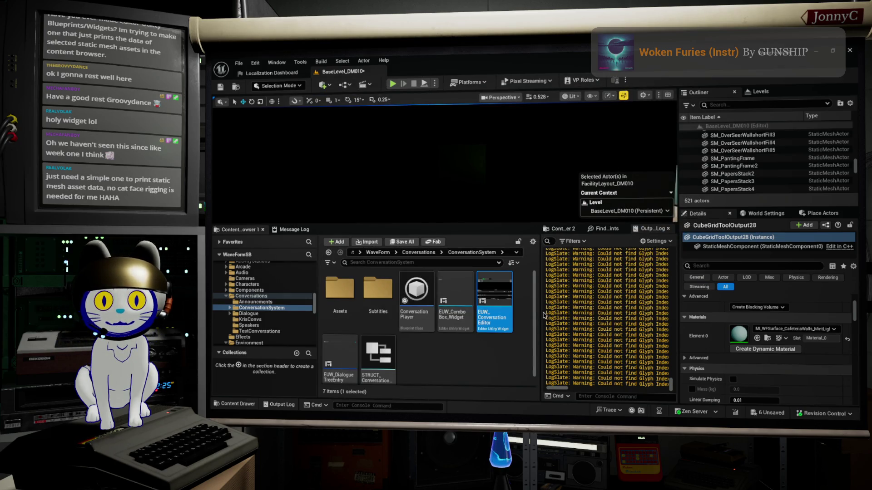
left_click_drag(545, 314, 272, 318)
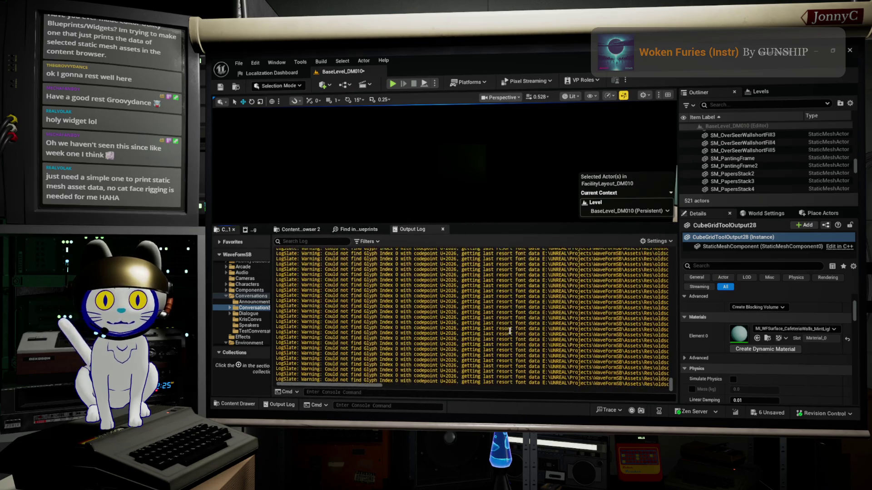
left_click_drag(496, 378, 516, 351)
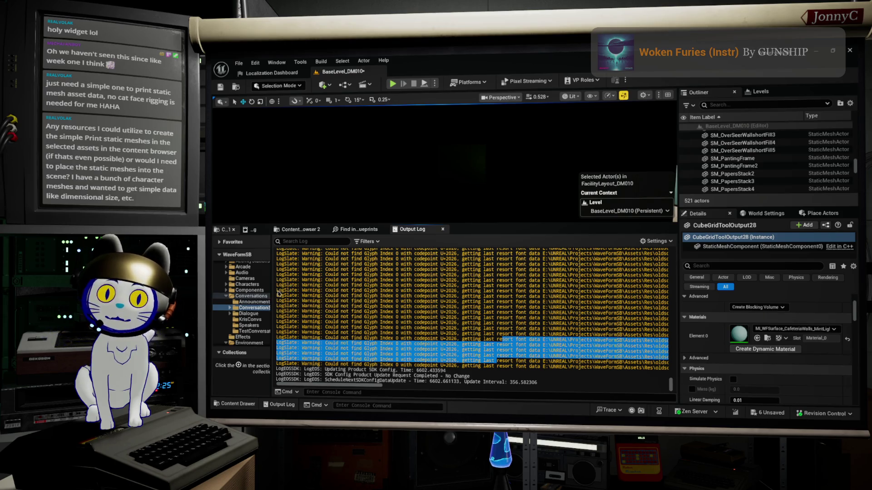
- Widen the Content Browser and open EUW_ConversationEditor in the Widget Blueprint editor
mouse_move(273, 285)
left_mouse_down()
mouse_move(507, 300)
mouse_move(474, 322)
left_mouse_up()
scroll(372, 336, "down", 1)
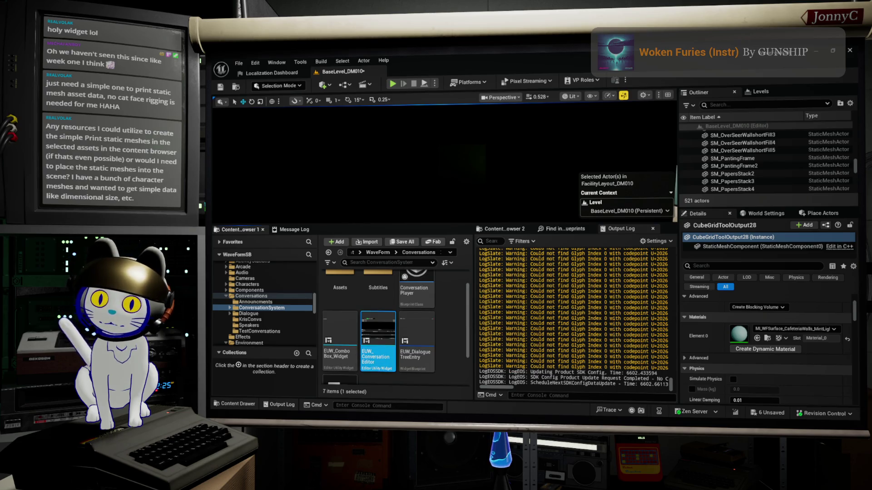
double_click(376, 321)
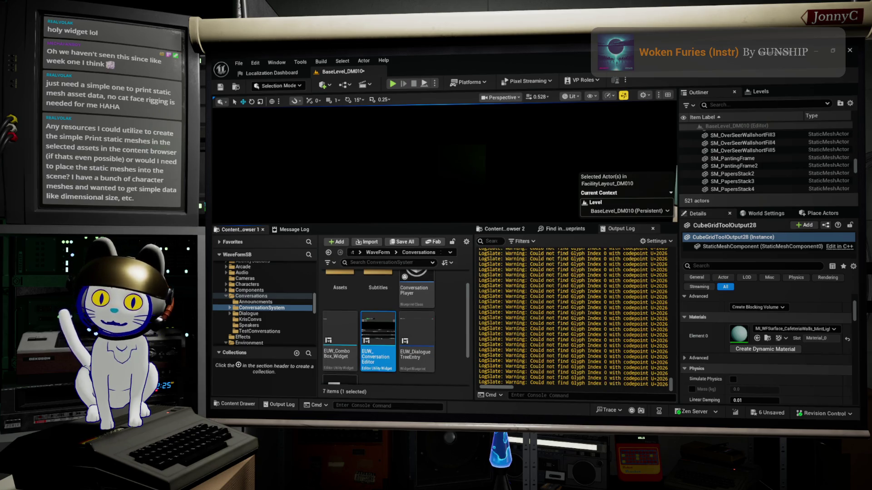
scroll(488, 231, "up", 1)
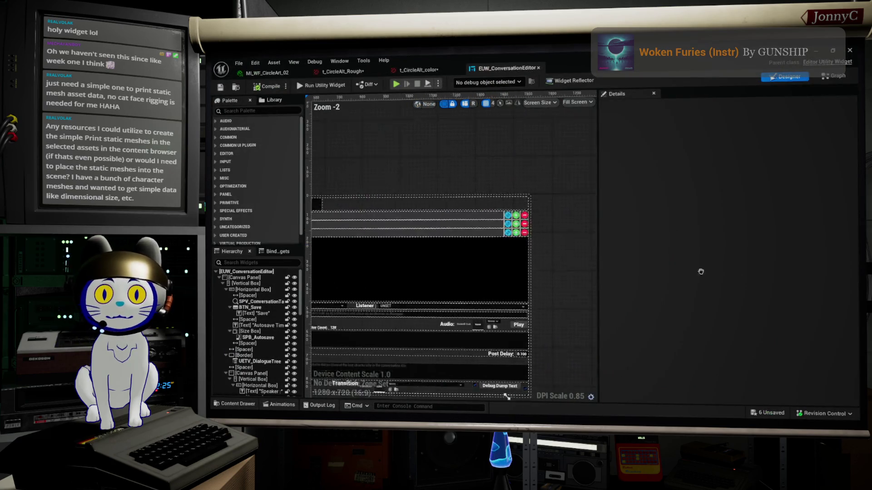
- In the widget's Graph, search the add-node menu for selected asset actions
left_click(819, 78)
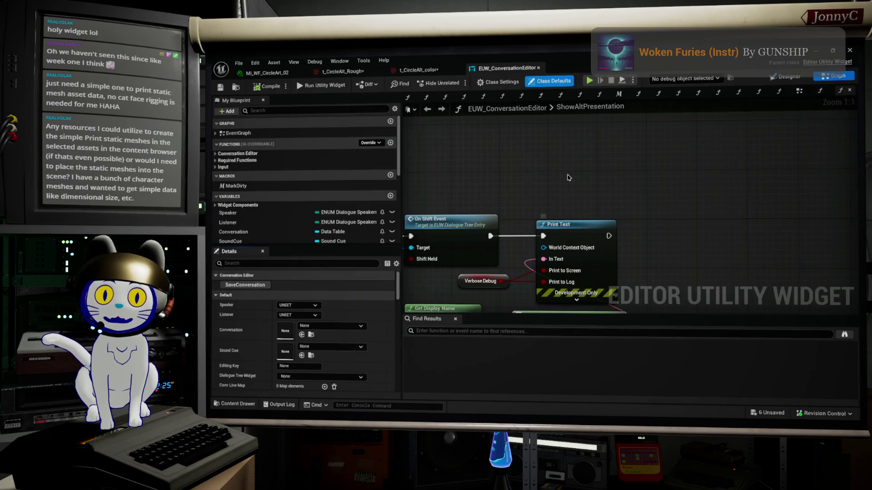
scroll(570, 178, "up", 2)
right_click(596, 189)
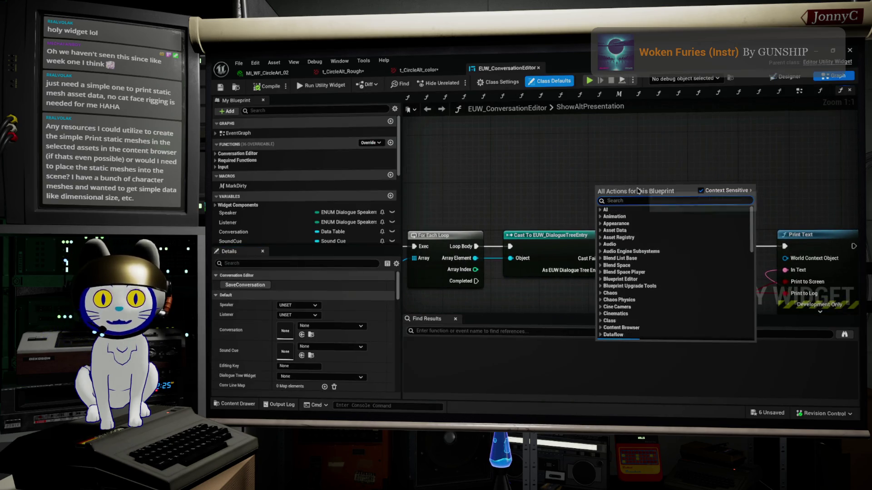
type("selected")
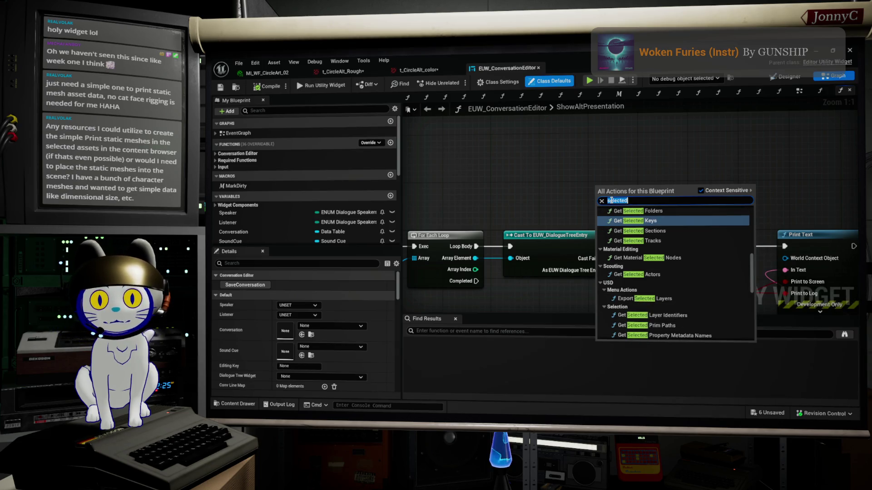
type("a")
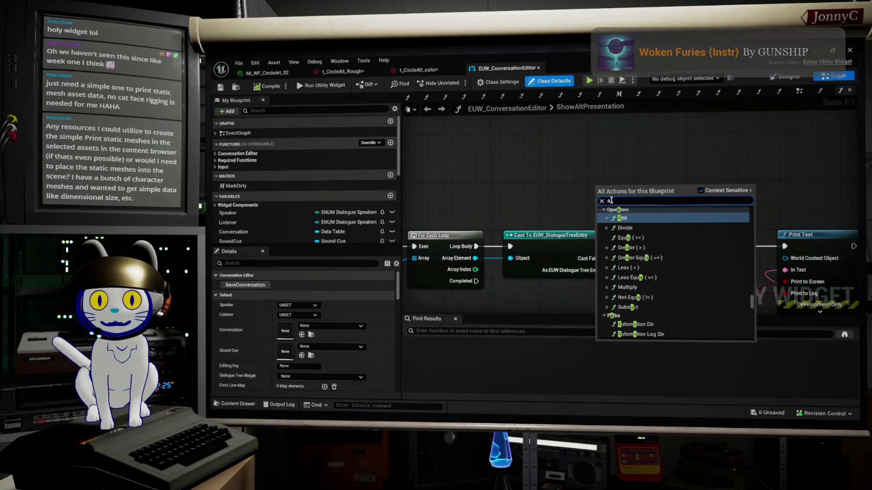
type("sset")
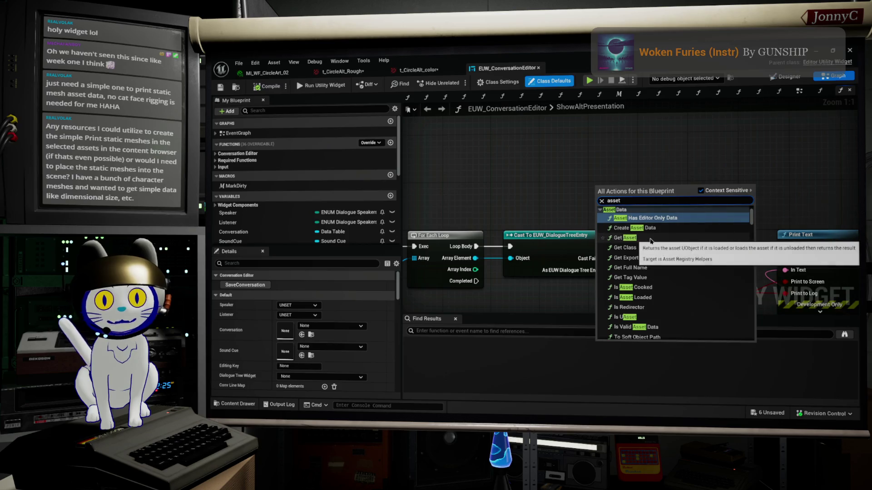
- Browse the results, then change the search to 'select asset' to list Get Selected Assets
scroll(672, 303, "down", 2)
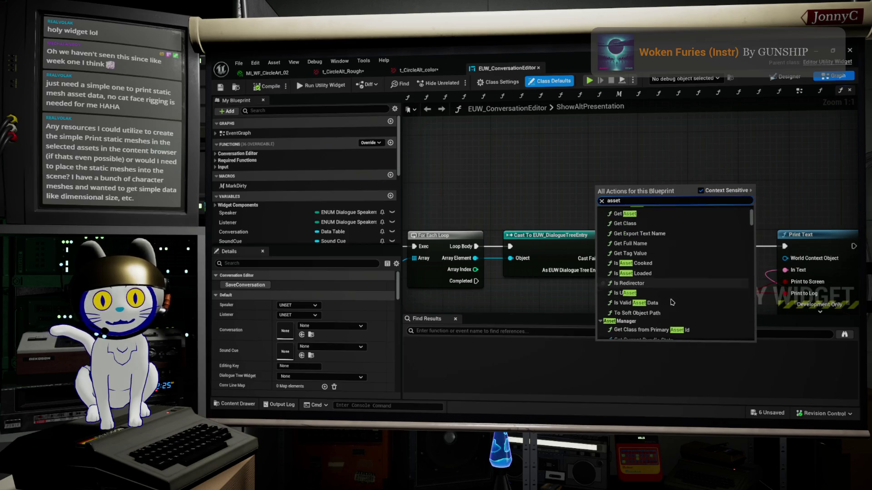
scroll(672, 302, "down", 5)
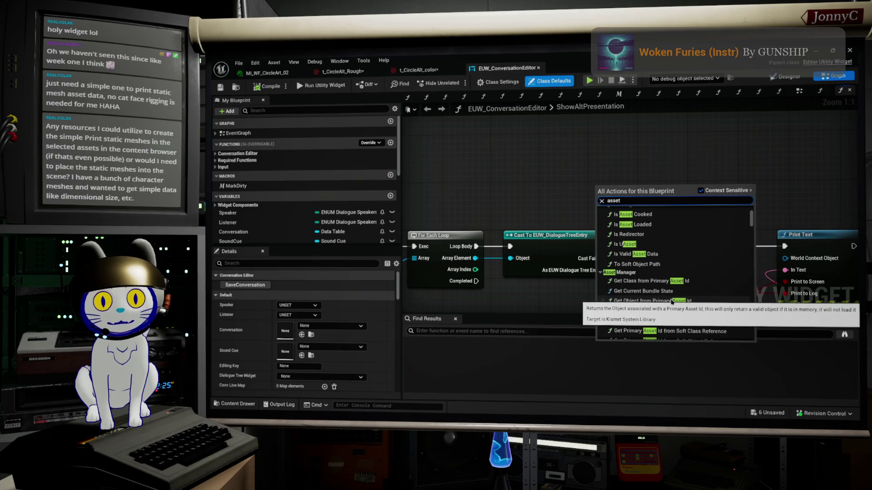
scroll(672, 302, "down", 4)
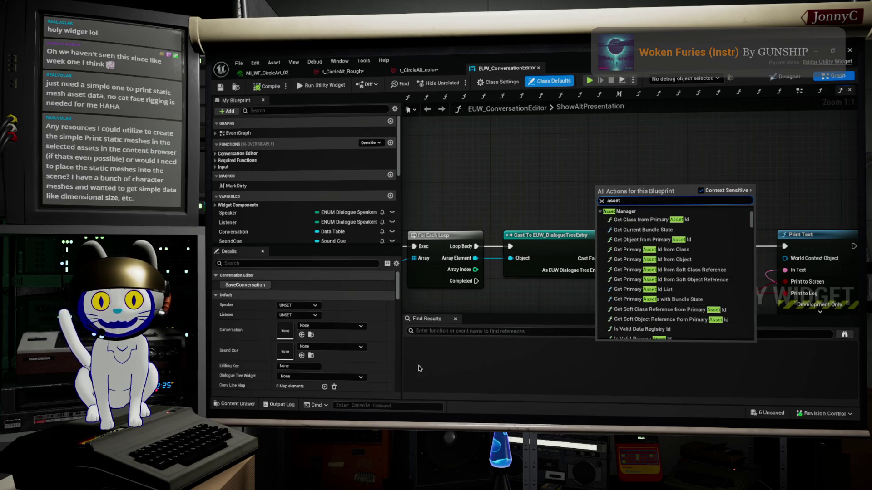
scroll(661, 279, "down", 5)
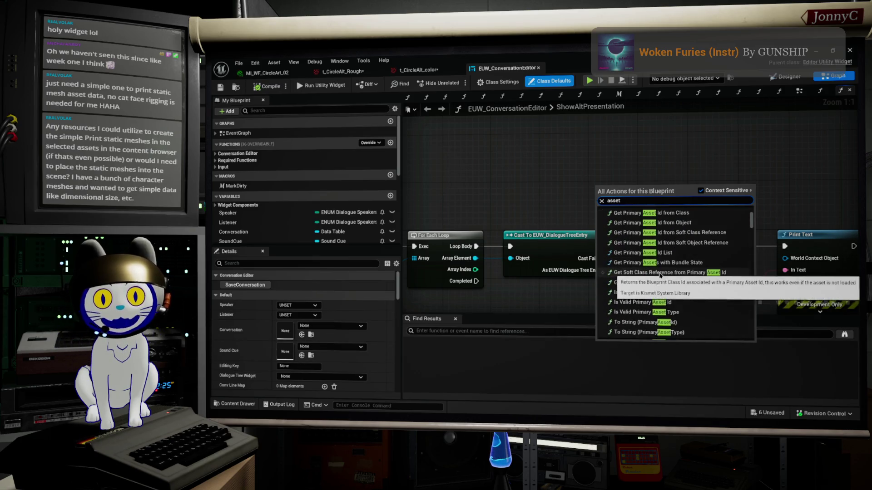
scroll(682, 286, "down", 3)
scroll(700, 305, "down", 2)
scroll(701, 305, "down", 10)
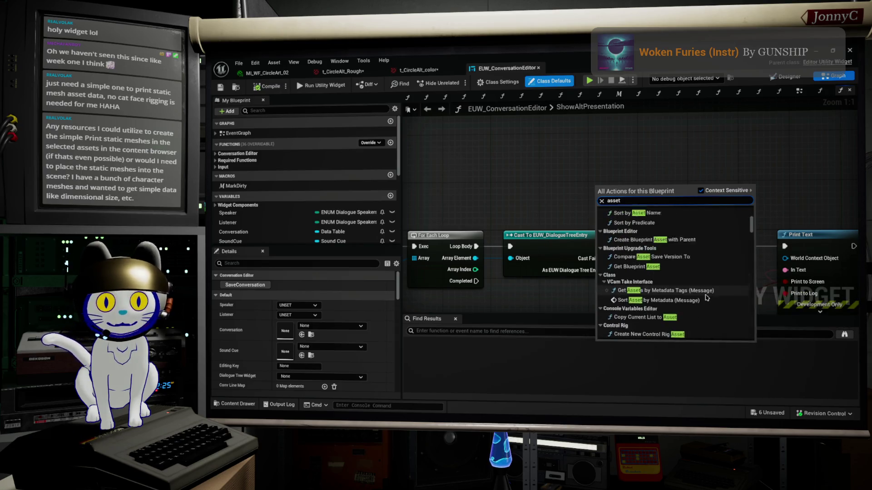
scroll(706, 297, "up", 9)
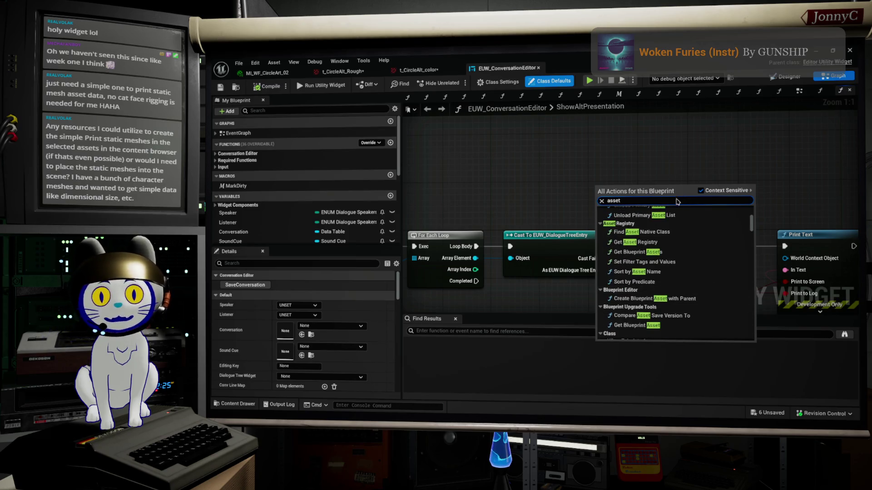
key("BackSpace")
key("BackSpace")
key("BackSpace")
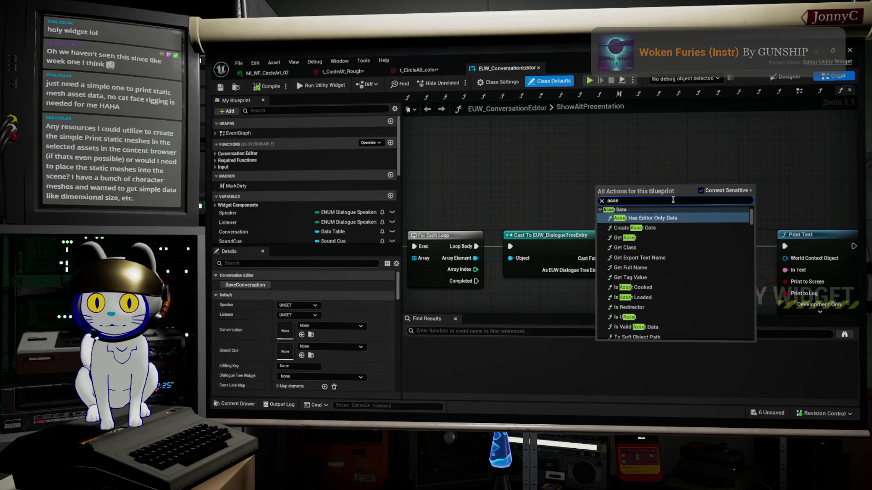
type("select asset")
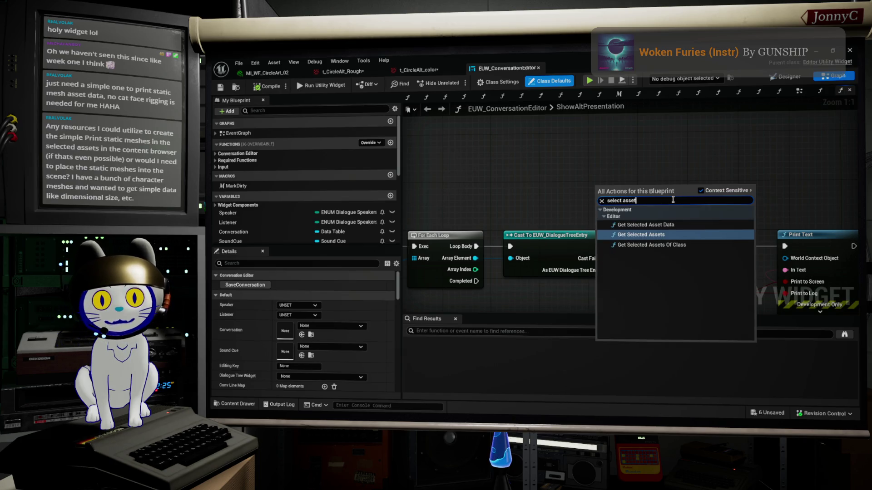
- Add a Get Selected Assets node and feed its Return Value into a For Each Loop
left_click(649, 236)
left_click_drag(636, 182, 563, 117)
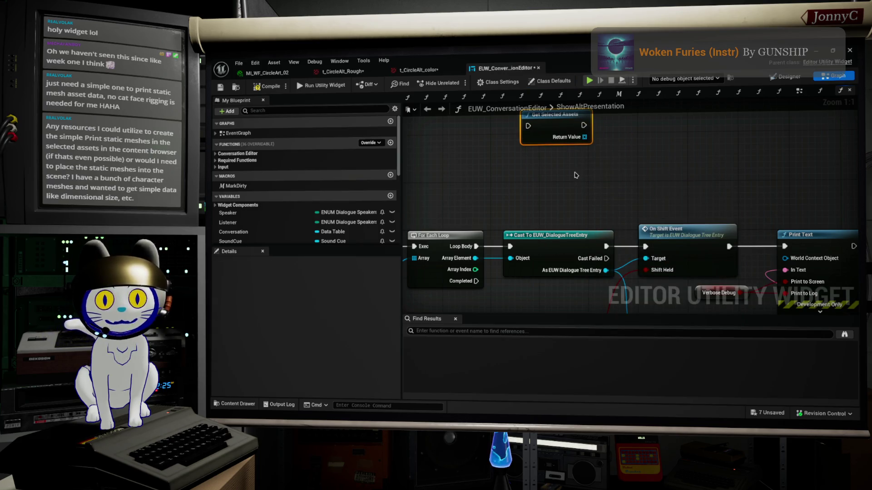
mouse_move(568, 223)
left_mouse_down()
mouse_move(582, 229)
mouse_move(615, 217)
left_mouse_up()
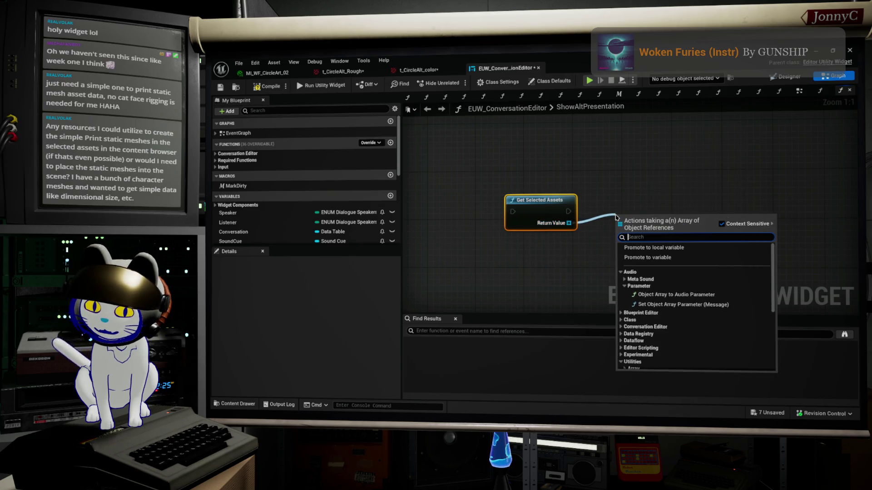
type("for")
key("Return")
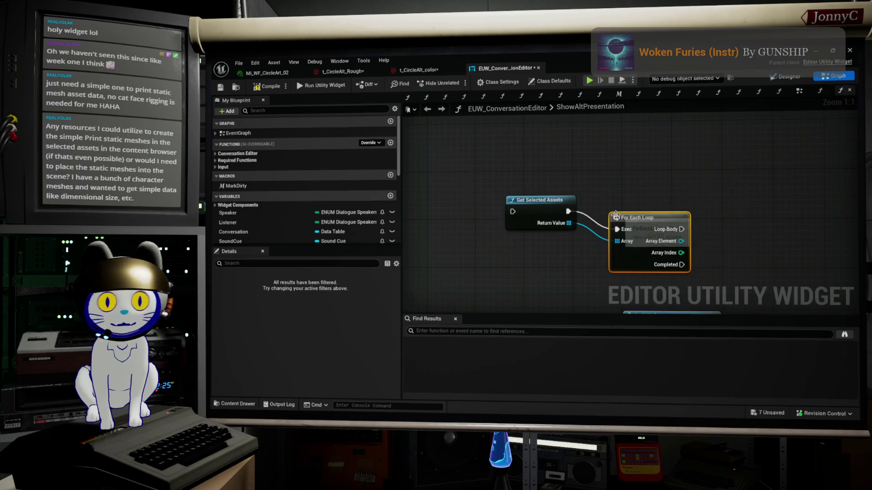
- Connect the loop's Array Element to a new Get Blueprint Asset node; try a 'component' search
left_click_drag(679, 241, 713, 237)
type("cast")
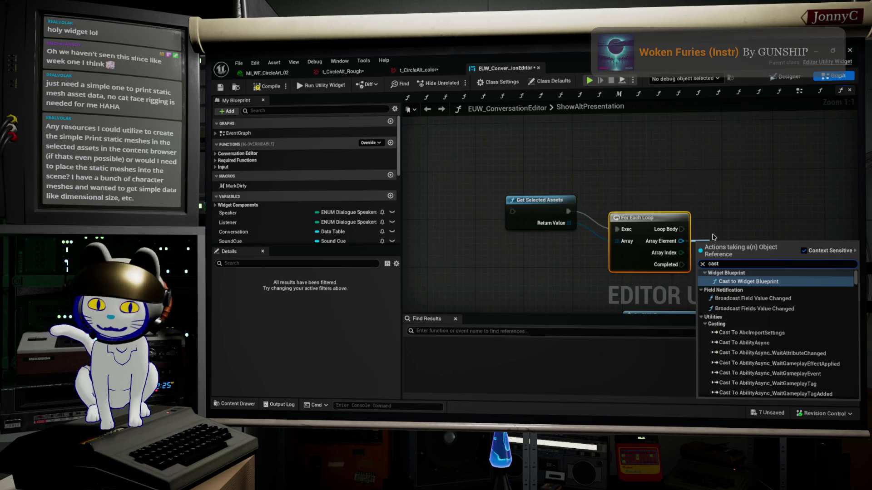
type(" blue")
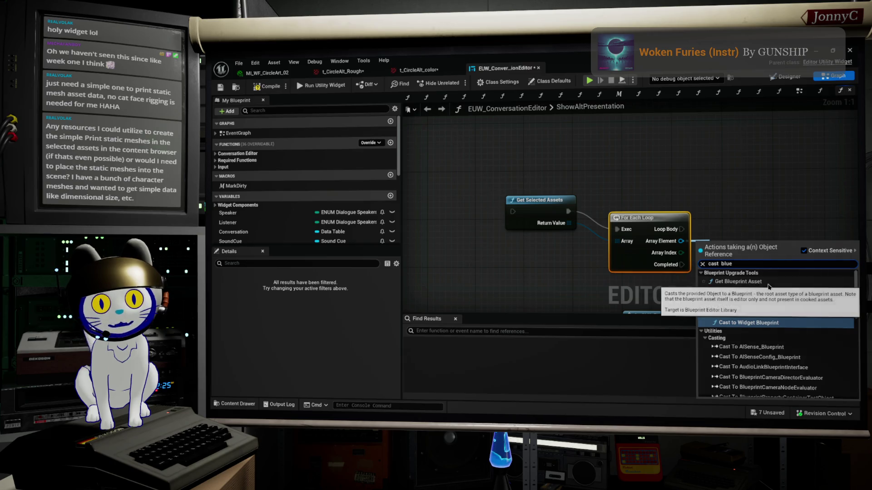
left_click(740, 281)
mouse_move(785, 189)
left_mouse_down()
mouse_move(735, 190)
mouse_move(668, 167)
left_mouse_up()
left_click_drag(658, 242, 711, 251)
type("compo")
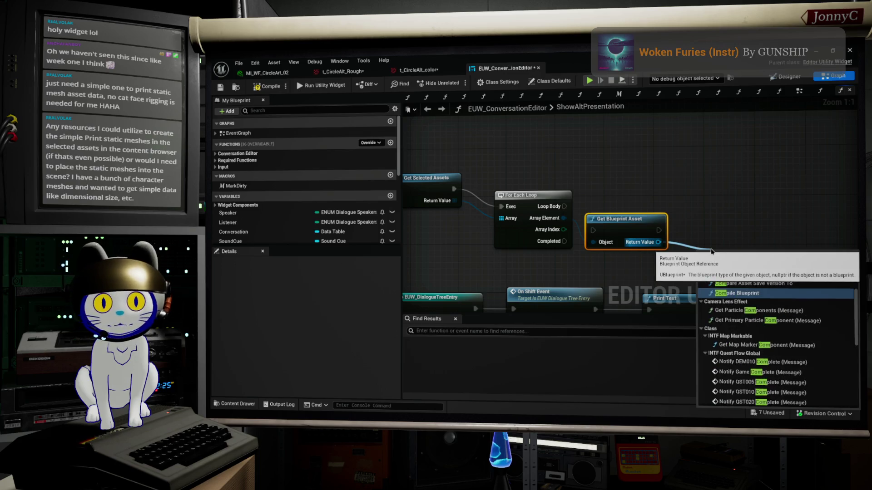
type("nen")
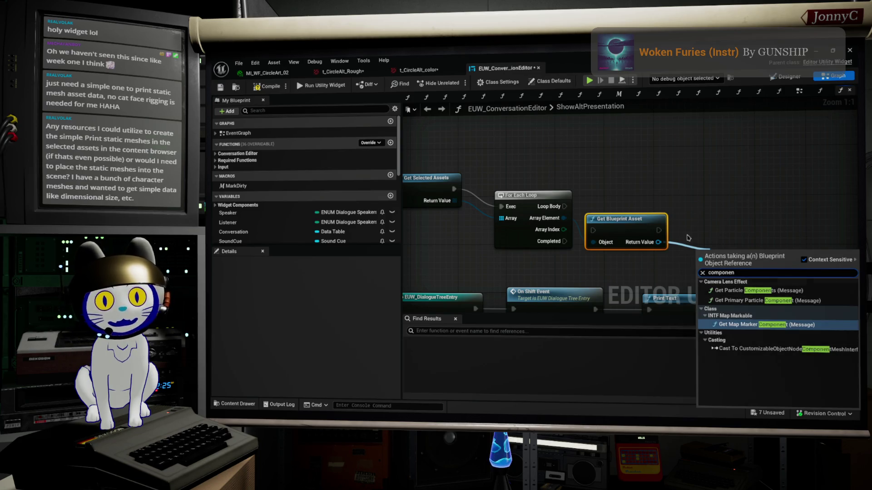
left_click(646, 233)
- Delete the Get Blueprint Asset node and abandon a cast search from Array Element
left_click_drag(646, 233, 625, 206)
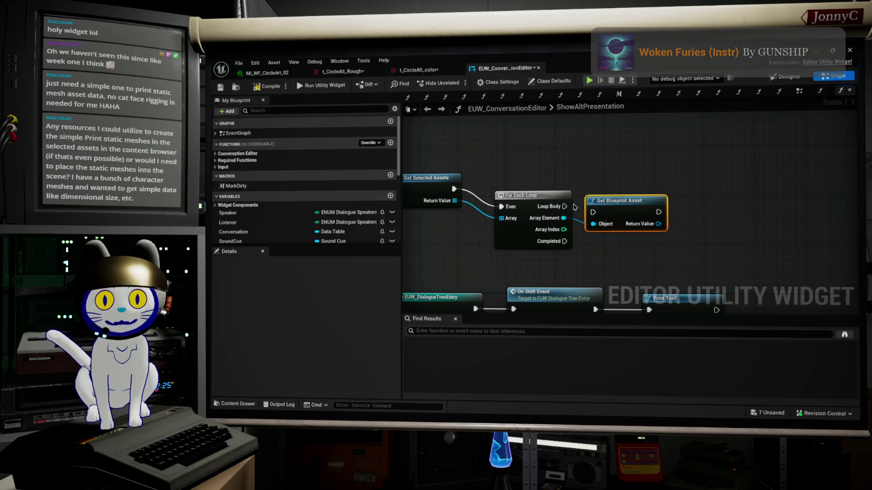
key("Delete")
mouse_move(572, 219)
left_mouse_down()
mouse_move(631, 232)
mouse_move(623, 233)
left_mouse_up()
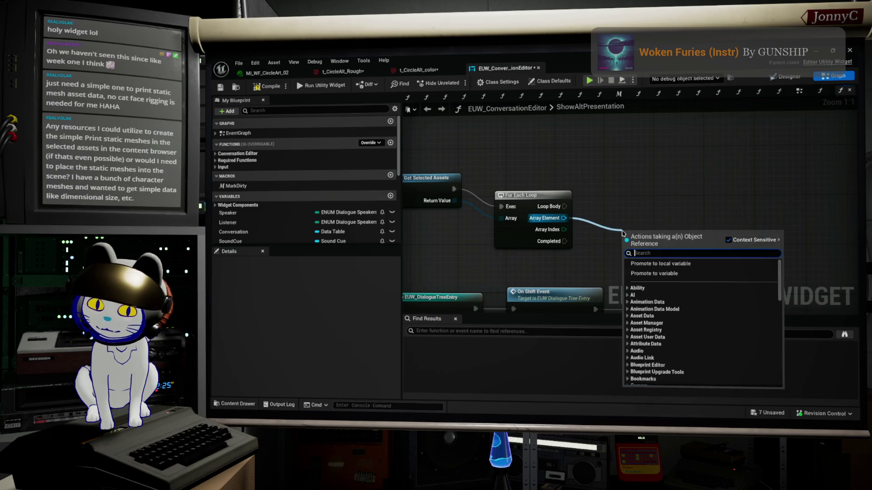
type("cast")
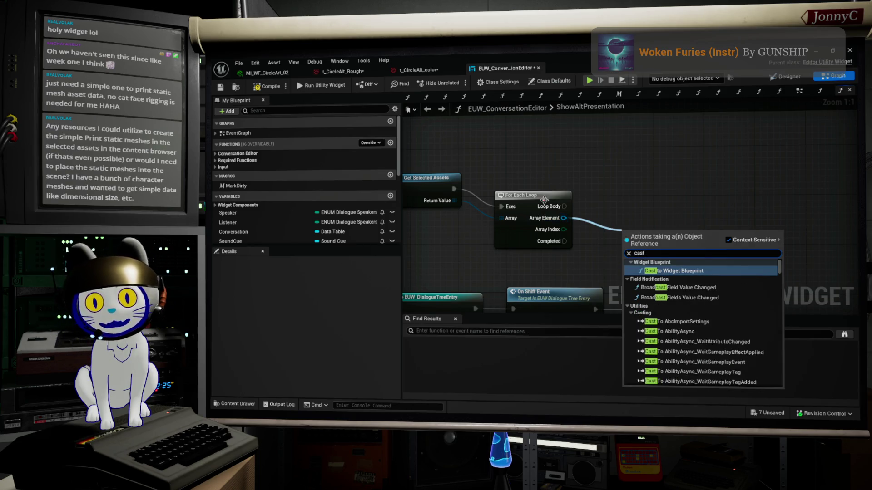
key("Escape")
- Search Array Element actions for 'get actor' and 'component', cancel, and return to the Level Editor
left_click_drag(565, 219, 602, 221)
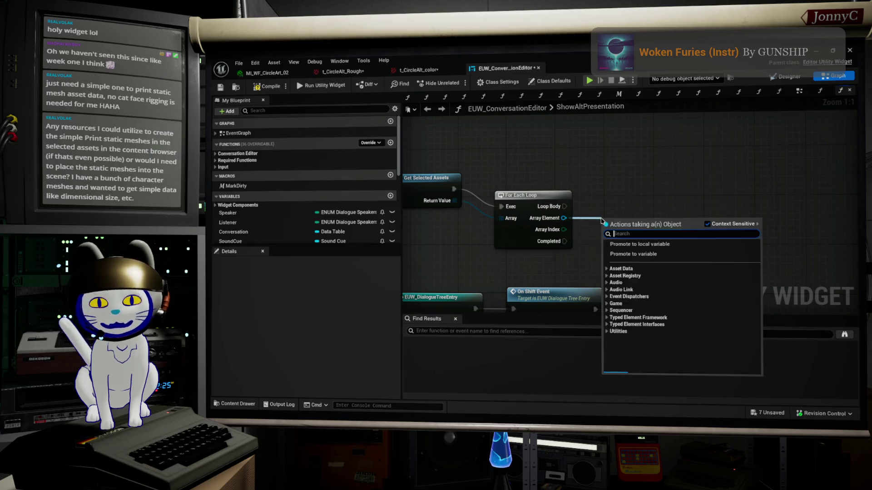
type("g")
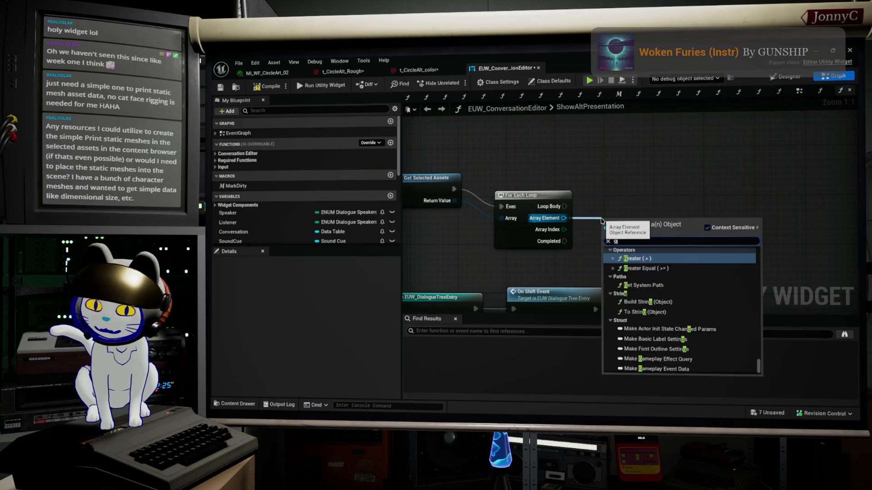
type("et actor")
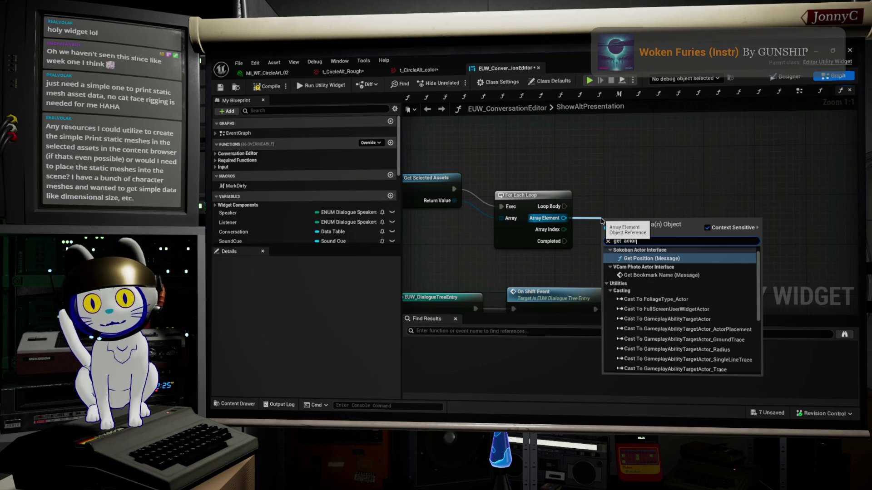
scroll(687, 287, "down", 5)
scroll(687, 287, "up", 5)
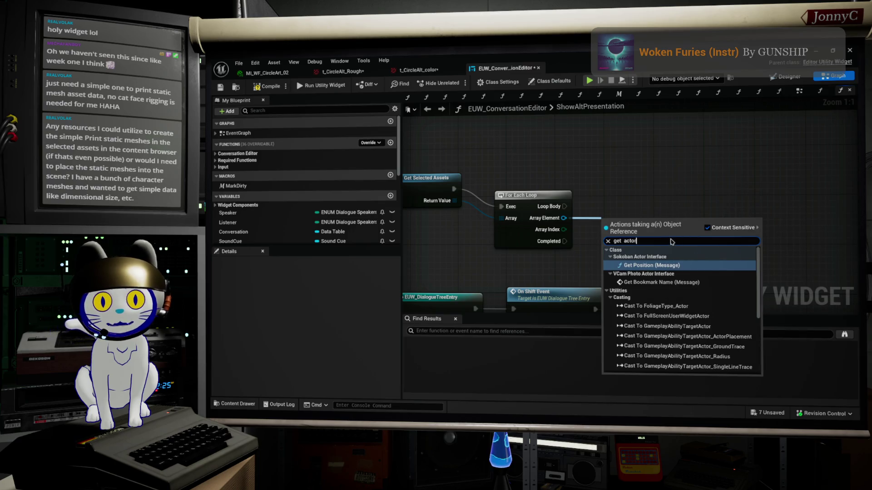
type("compone")
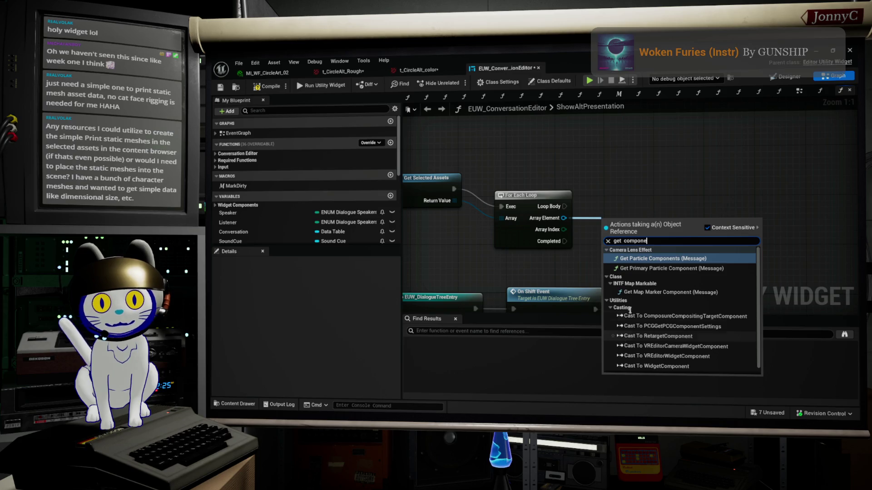
key("BackSpace")
key("BackSpace")
key("BackSpace")
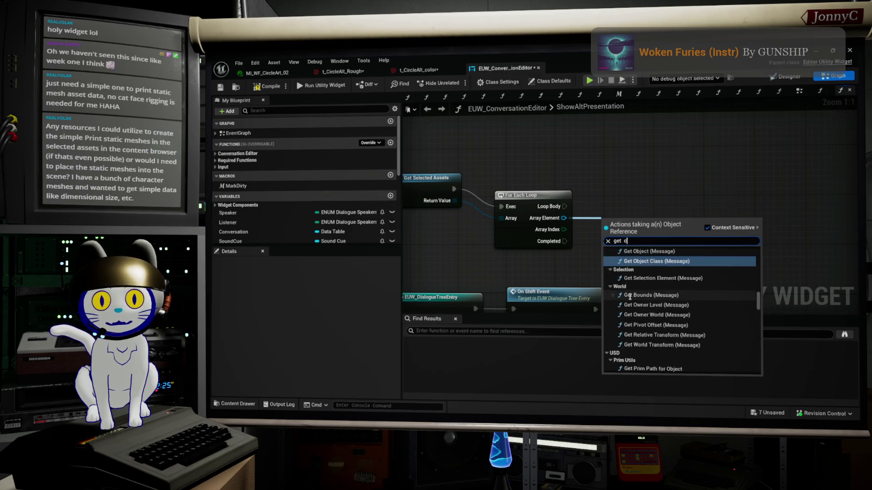
type("actor")
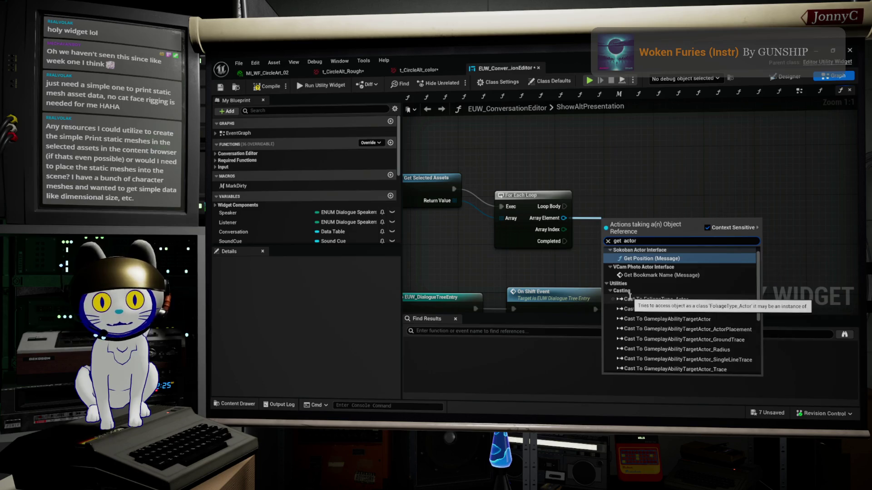
scroll(695, 346, "down", 1)
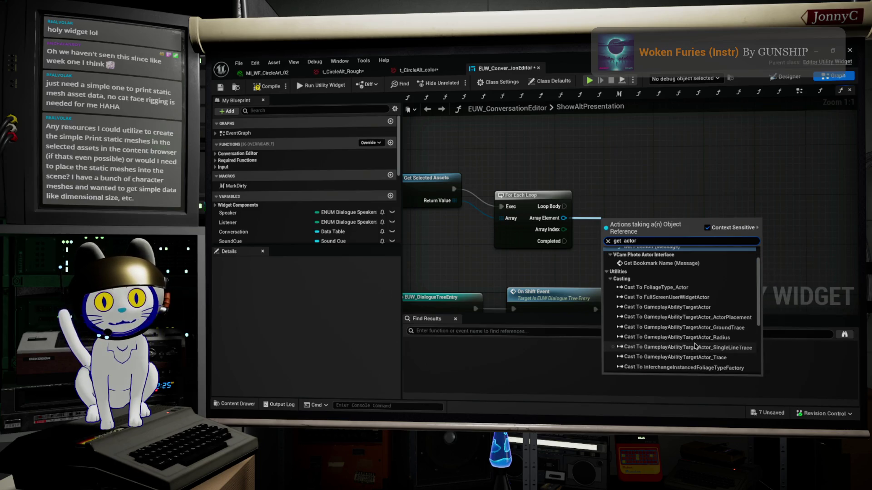
scroll(695, 346, "down", 10)
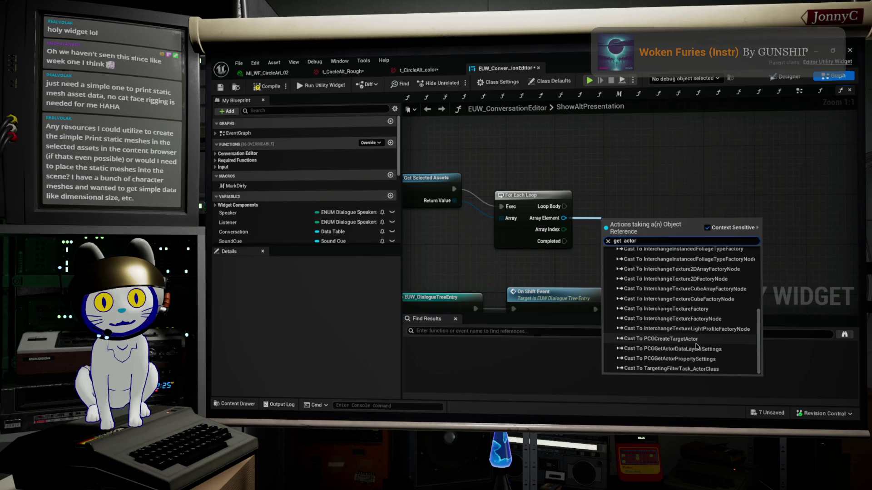
scroll(697, 347, "up", 12)
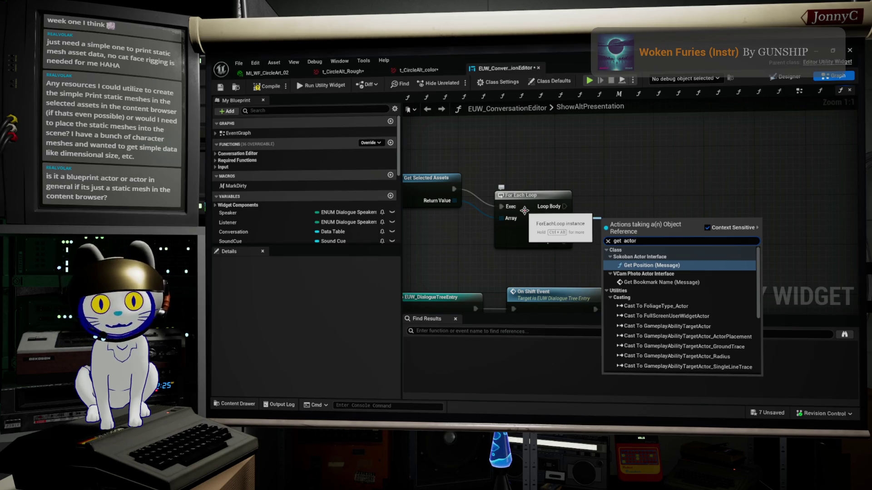
key("BackSpace")
key("BackSpace")
key("BackSpace")
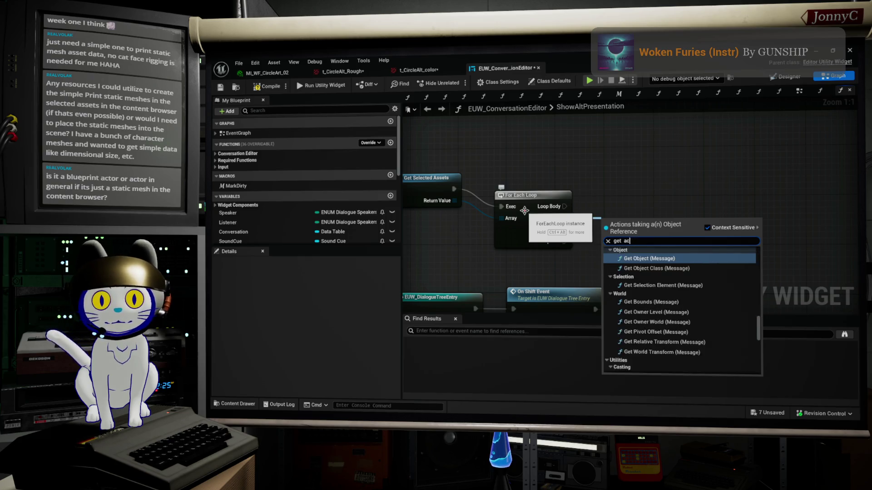
key("BackSpace")
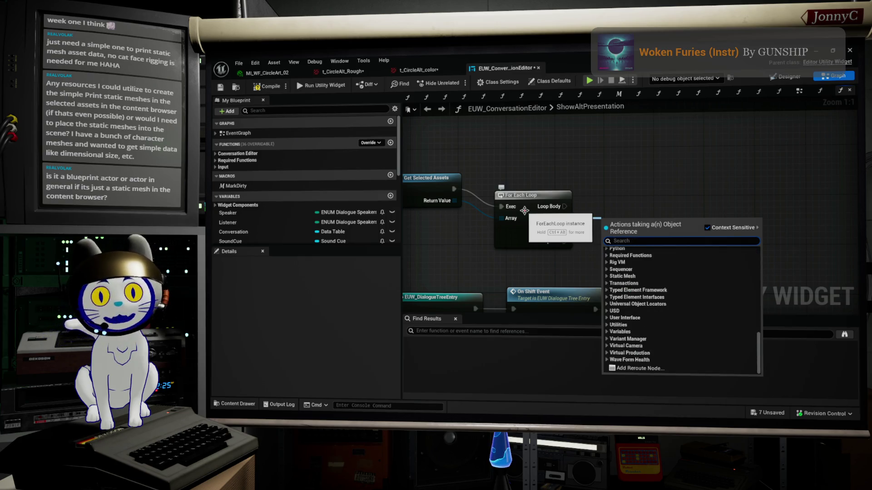
left_click(575, 61)
key("alt+Tab")
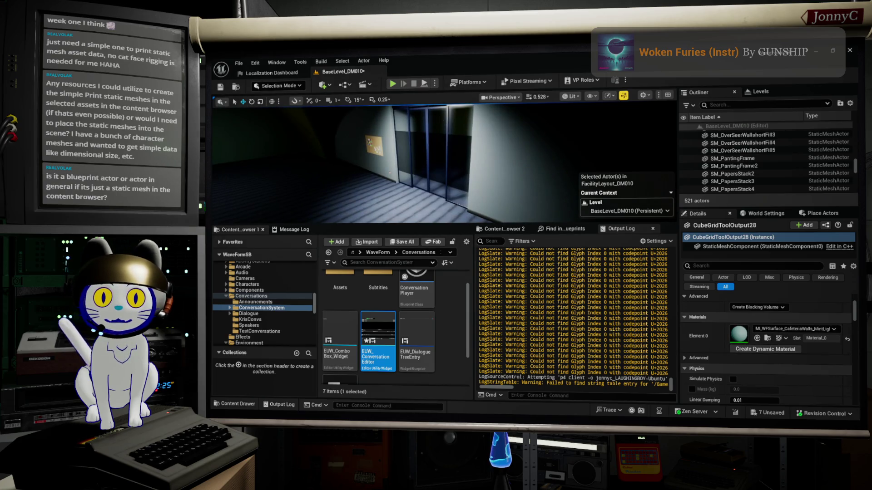
- Select the sliding door and locate its Blueprint asset in the Content Browser
left_click(449, 137)
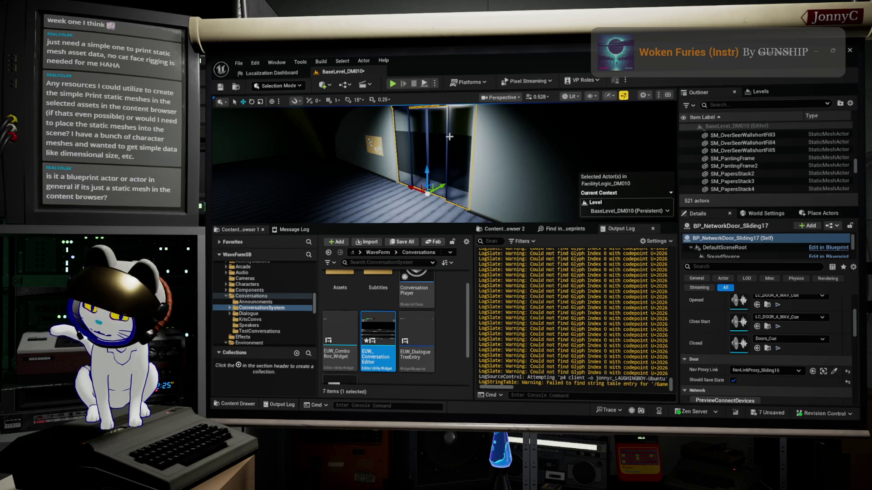
key("ctrl+b")
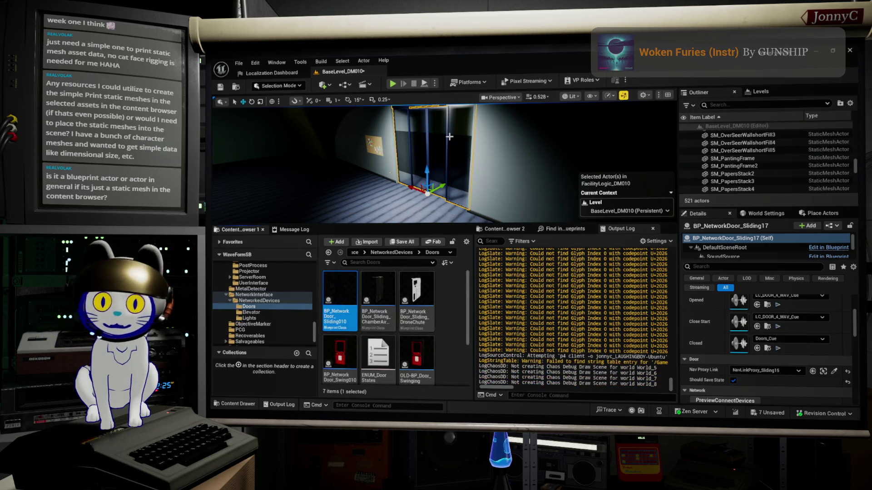
mouse_move(343, 288)
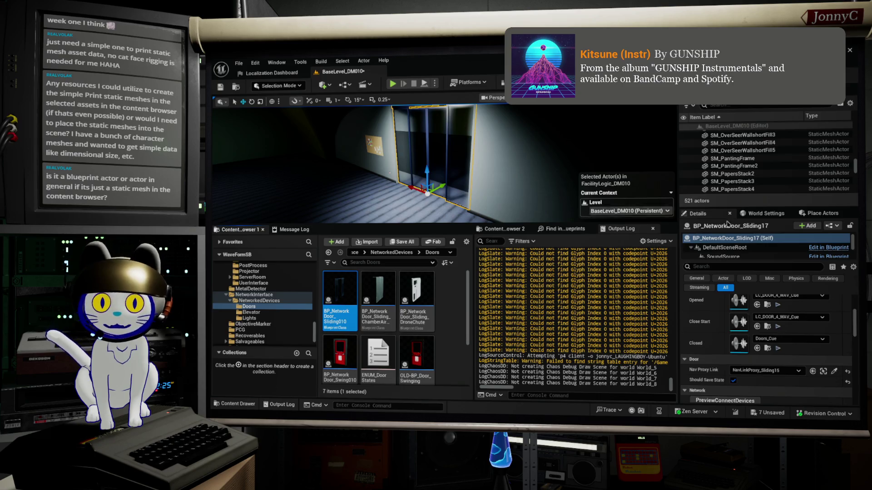
scroll(806, 322, "up", 5)
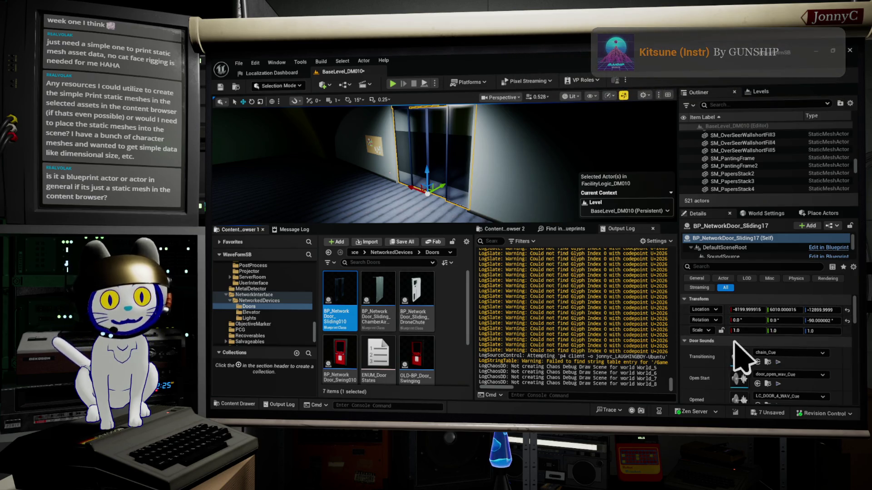
- Frame the sliding door in the viewport, then return to the EUW_ConversationEditor graph
mouse_move(268, 158)
left_mouse_down()
mouse_move(291, 157)
mouse_move(268, 159)
left_mouse_up()
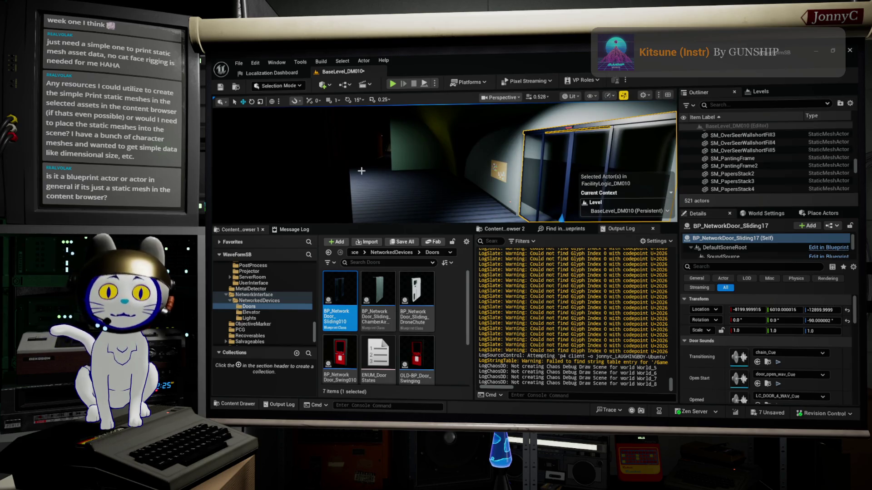
left_click_drag(450, 179, 372, 194)
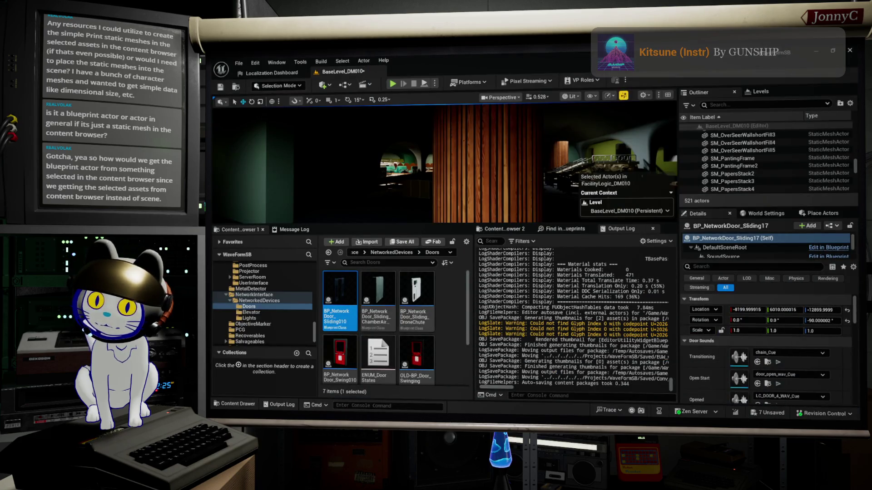
key("alt+Tab")
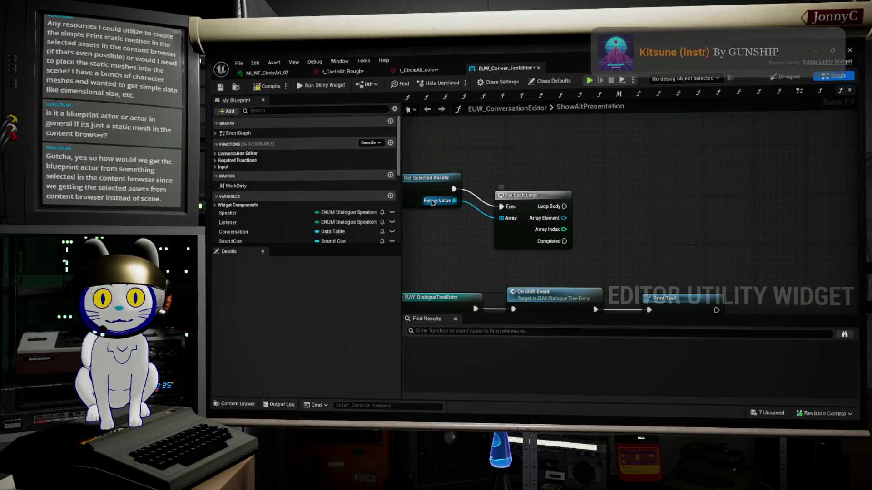
- Feed the For Each Loop's Array Element into a new Cast To Actor node
left_click_drag(564, 218, 588, 221)
type("get")
key("BackSpace")
key("BackSpace")
key("BackSpace")
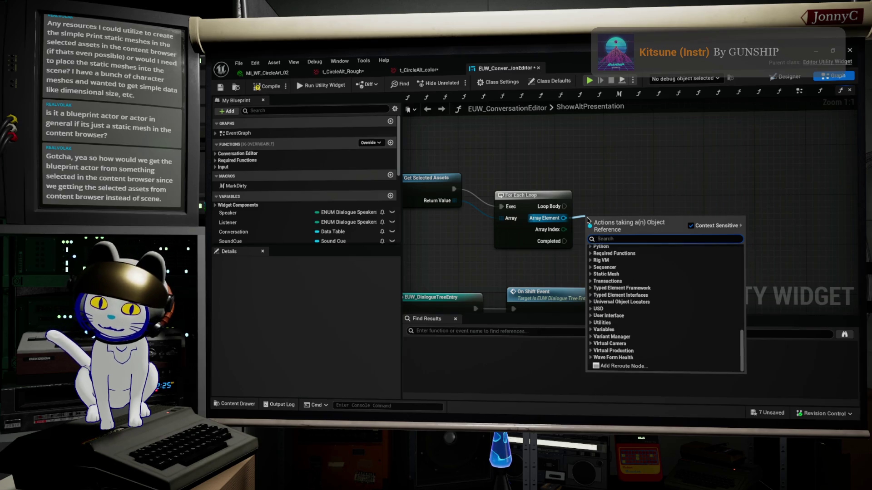
type("cast")
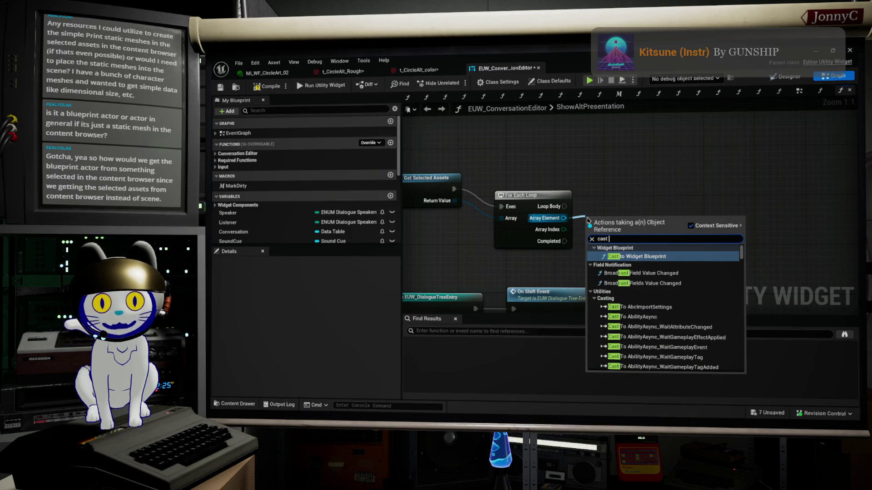
type(" actor")
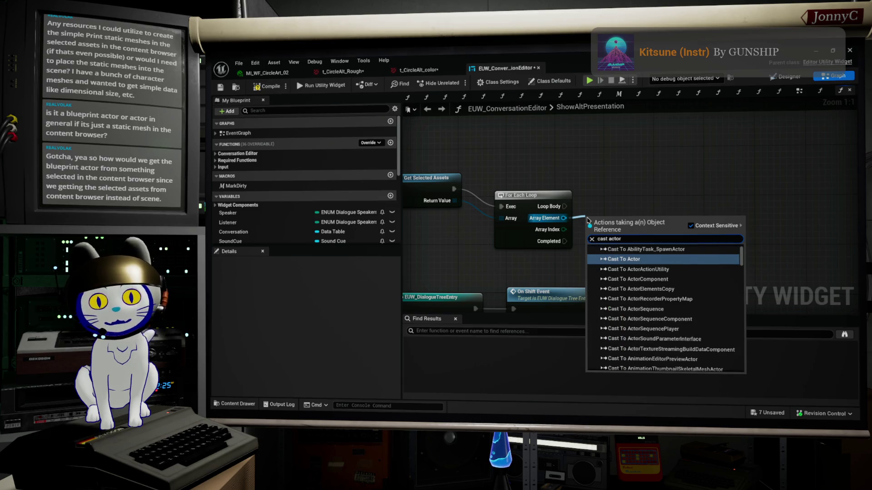
left_click(616, 259)
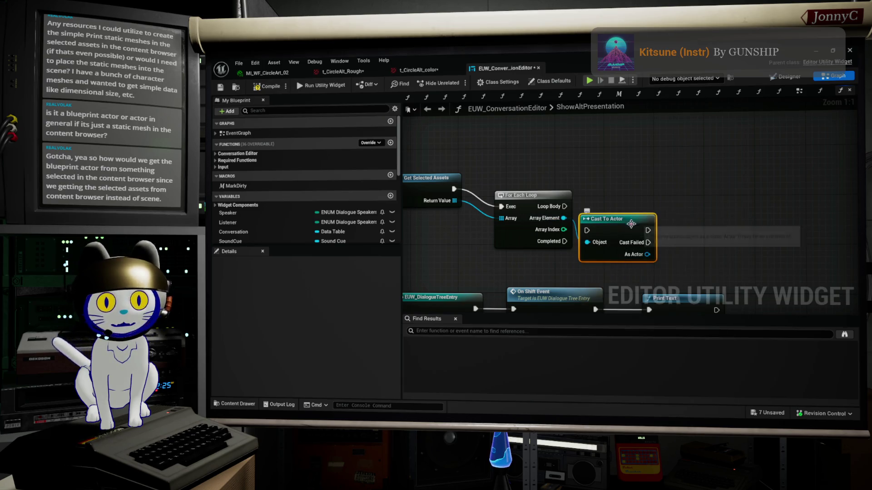
- Run Loop Body into the cast and add Get Components By Class set to Static Mesh Component
left_click_drag(564, 212, 618, 200)
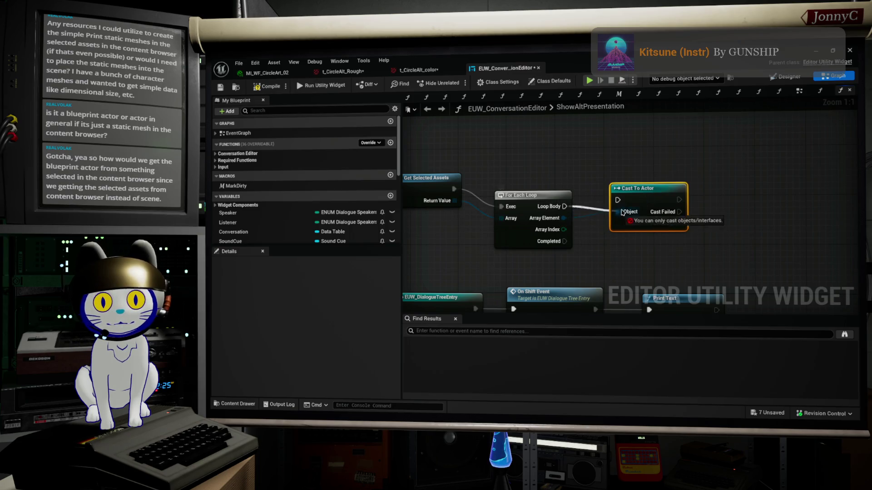
left_click_drag(679, 225, 730, 229)
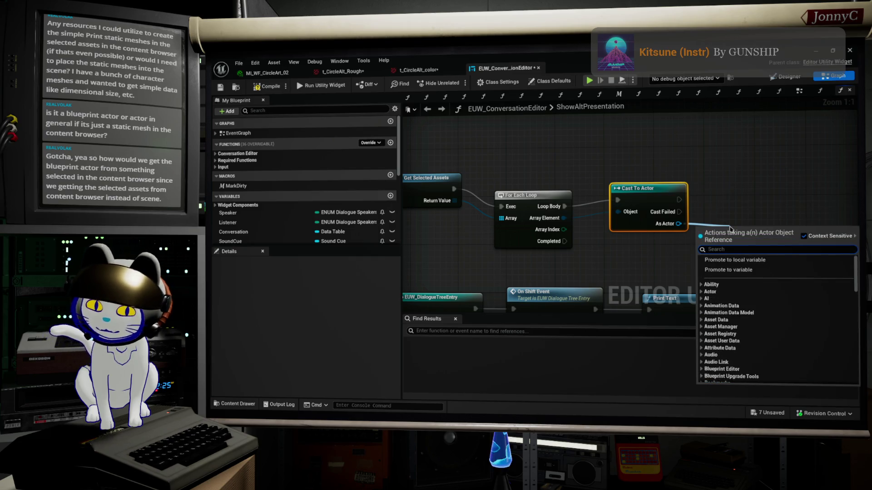
type("get compon")
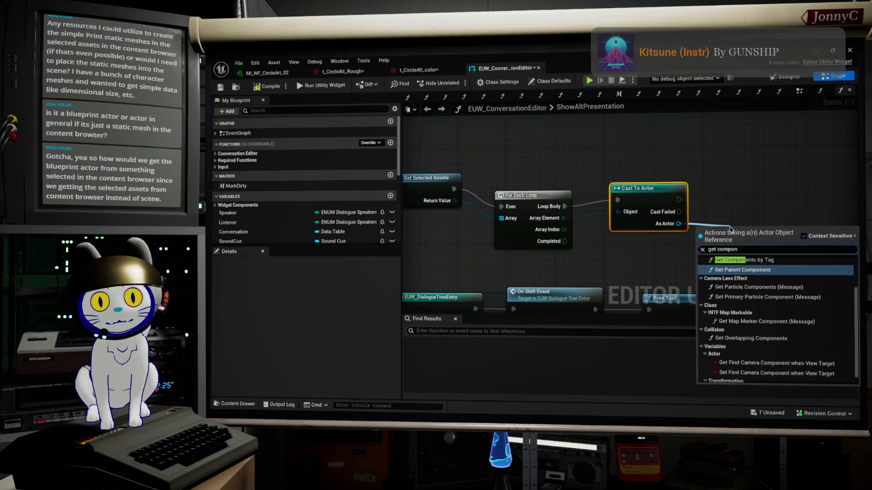
scroll(785, 294, "up", 3)
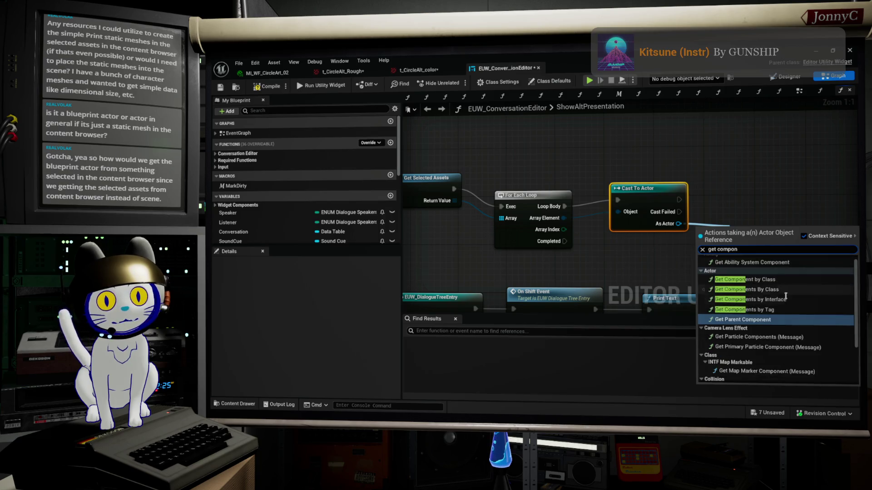
scroll(794, 295, "up", 1)
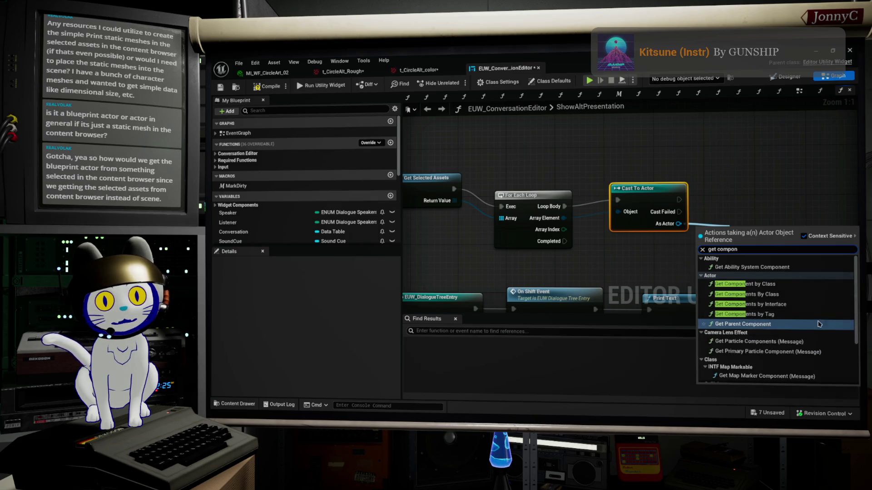
left_click(820, 296)
left_click(774, 270)
type("staticme")
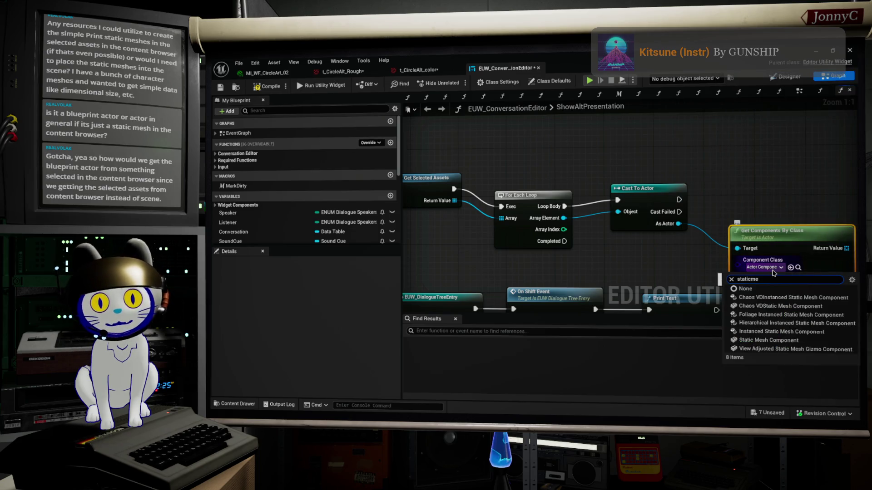
left_click(777, 341)
- Line the nodes up, then delete the trial loop, cast and component nodes
mouse_move(781, 233)
left_mouse_down()
mouse_move(770, 202)
mouse_move(756, 222)
left_mouse_up()
left_click_drag(800, 186, 606, 152)
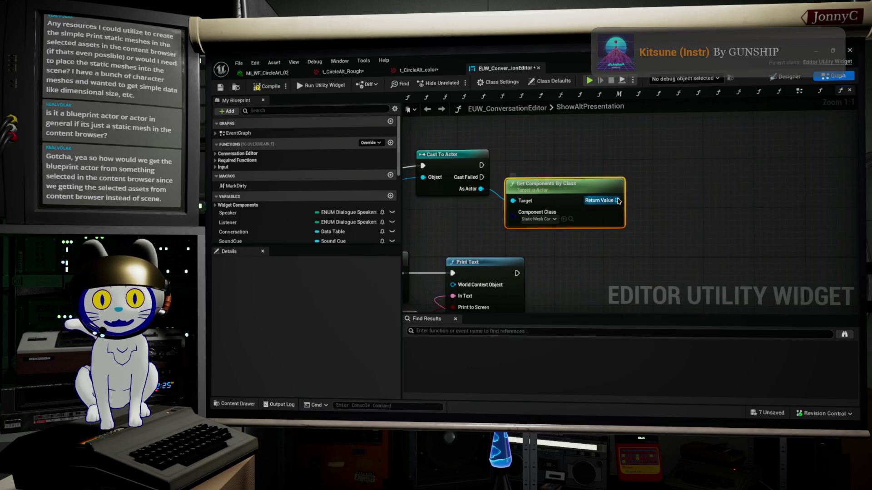
left_click_drag(622, 204, 676, 191)
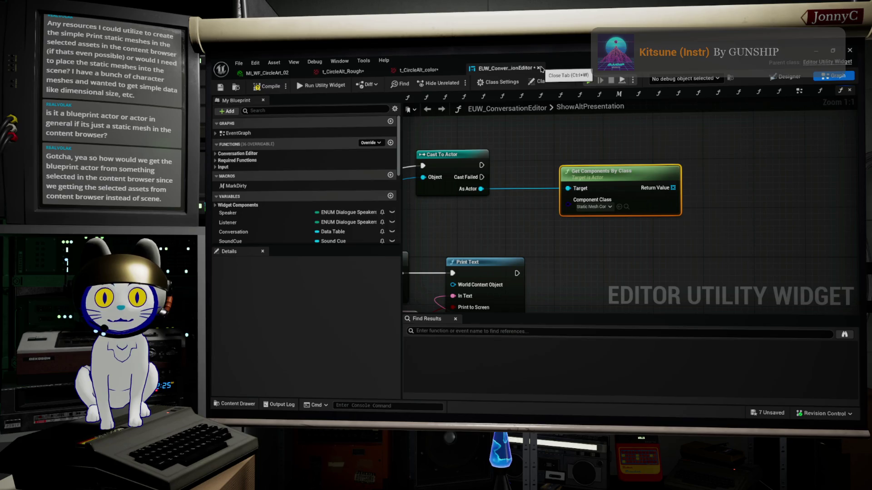
scroll(815, 172, "down", 5)
mouse_move(533, 135)
left_mouse_down()
mouse_move(611, 174)
mouse_move(739, 177)
left_mouse_up()
key("Delete")
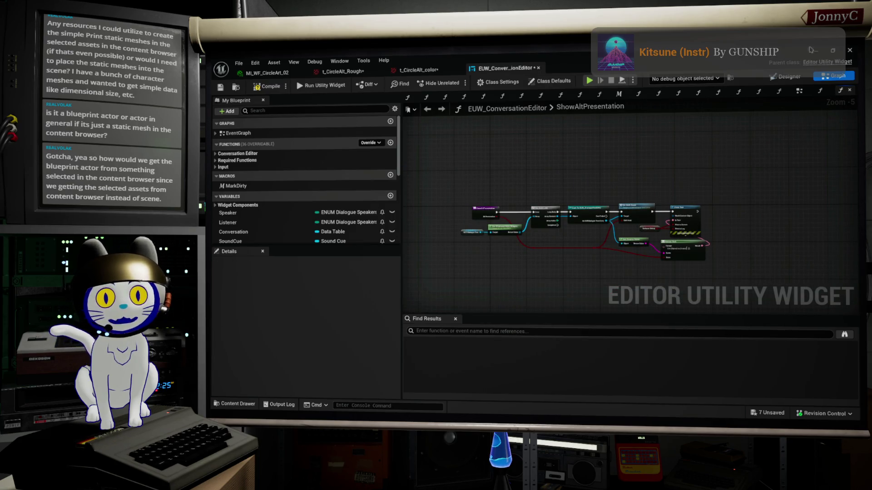
- Compile and close EUW_ConversationEditor, then bring up the new-asset menu in the UI folder
left_click(265, 88)
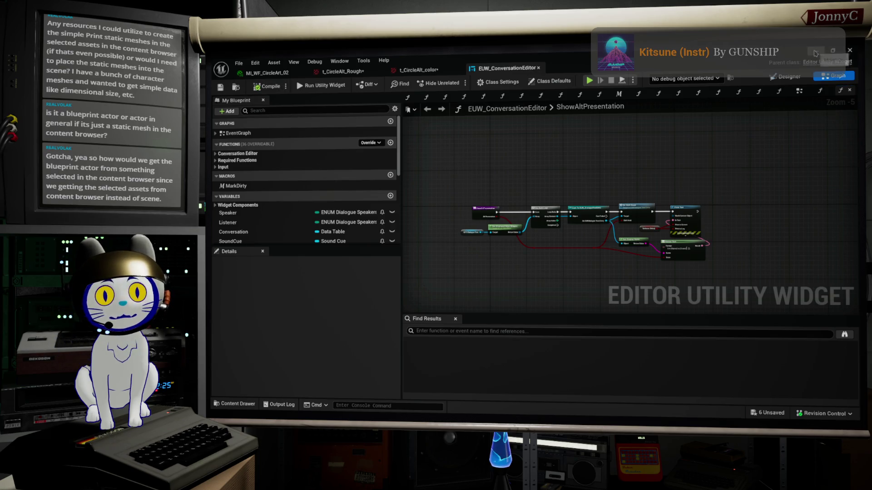
left_click(849, 51)
scroll(264, 299, "down", 2)
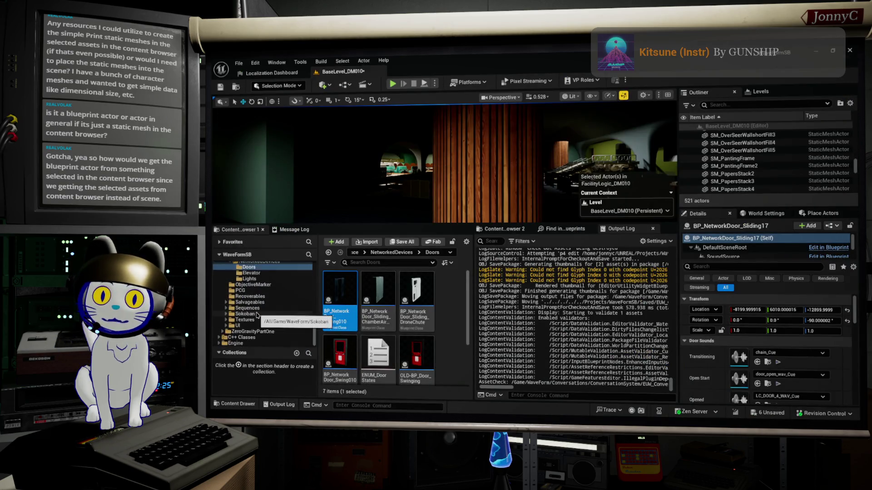
left_click(244, 320)
left_click(237, 326)
scroll(441, 318, "down", 2)
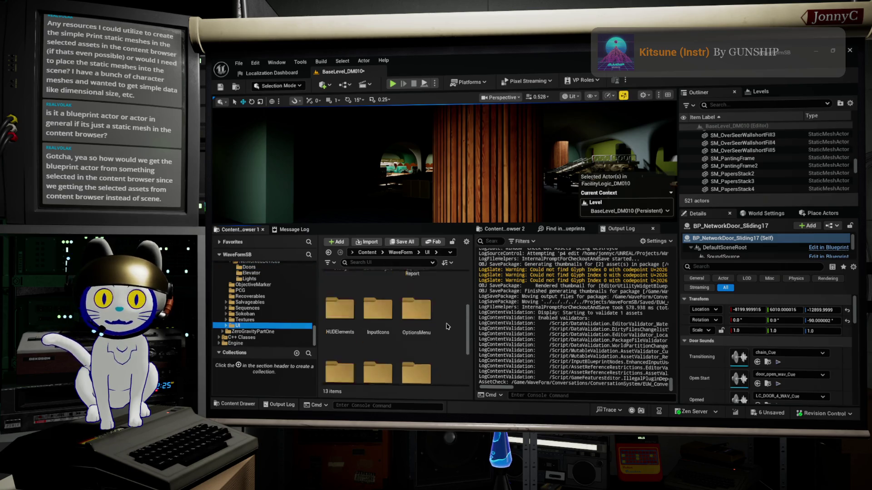
right_click(385, 347)
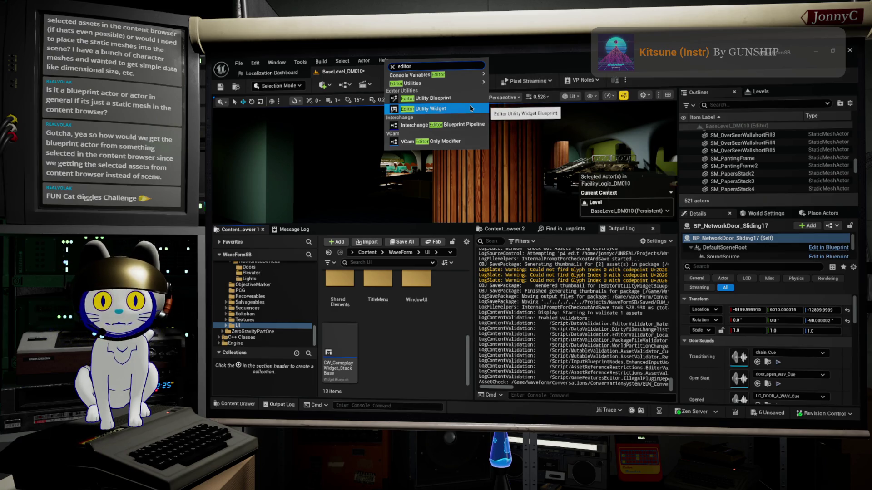
- Add an Editor Utility Widget named EUW_ReportMeshes to the UI folder and open it
left_click(471, 108)
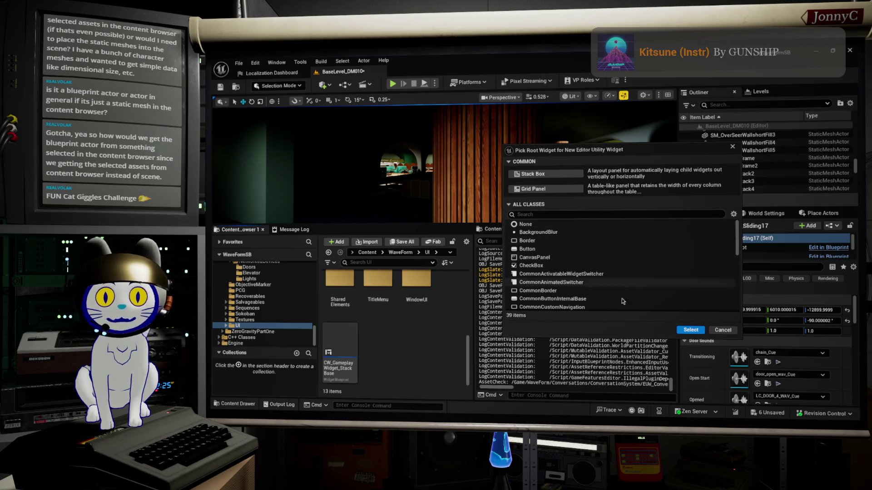
left_click(694, 331)
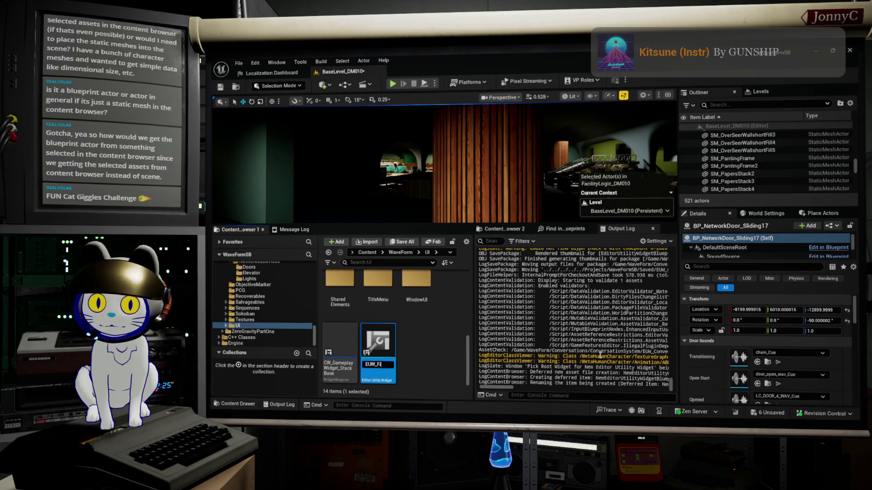
type("rtMeshes")
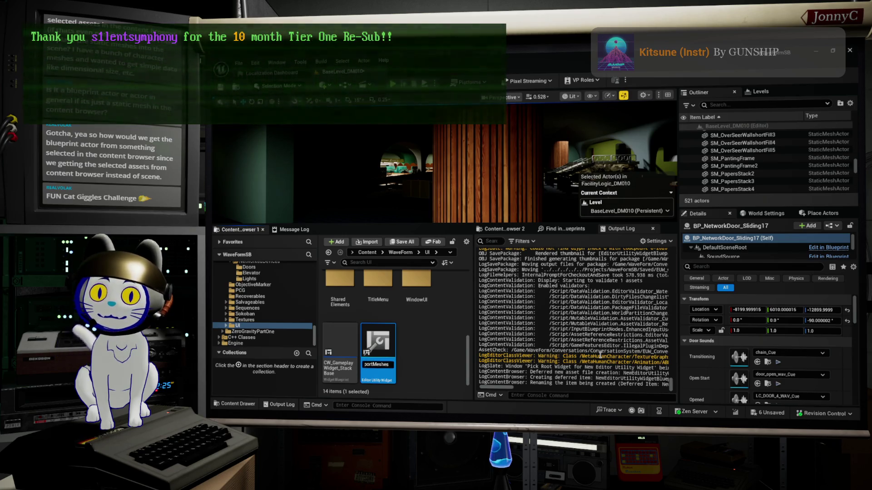
key("Return")
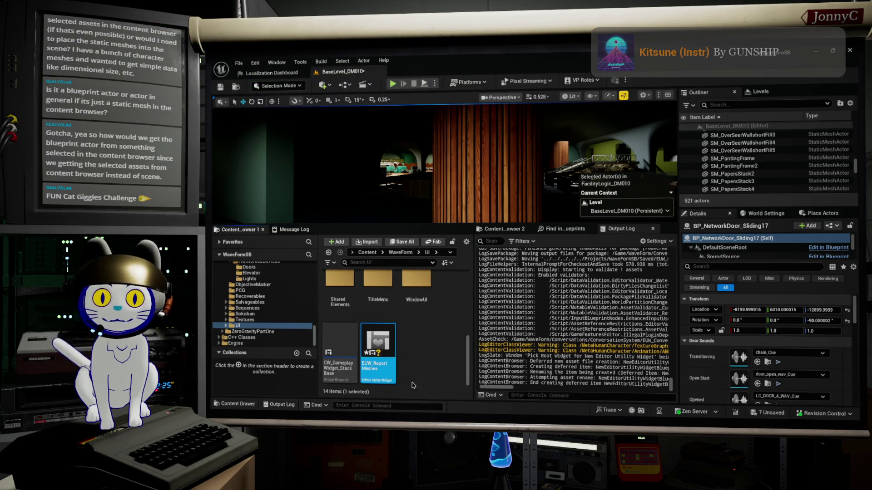
key("Return")
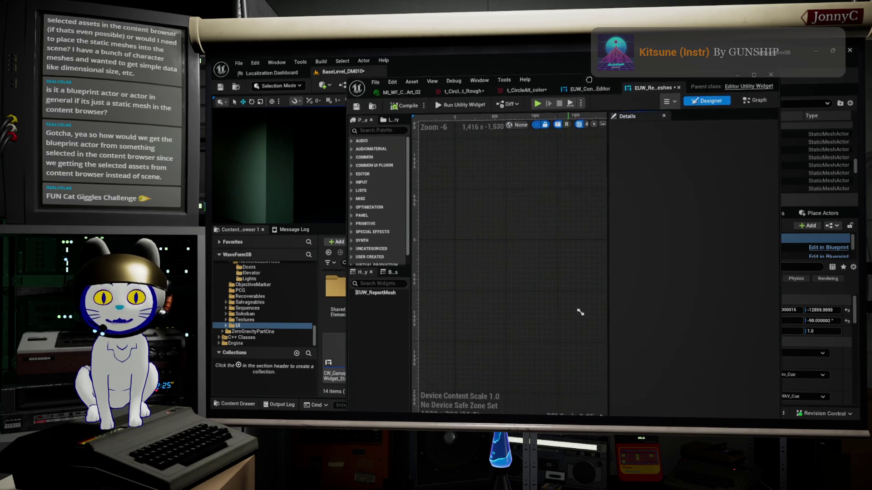
- Place a Canvas Panel on the design surface and an Editor Utility Button on it
right_click(496, 216)
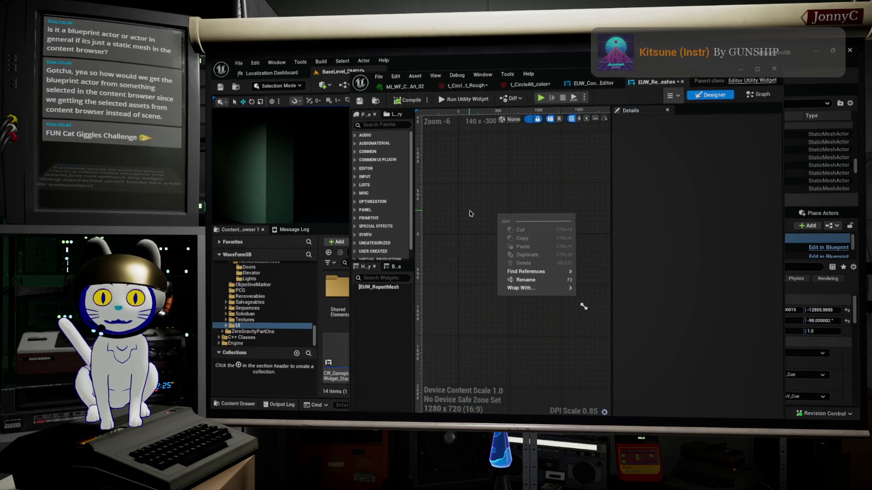
left_click(388, 124)
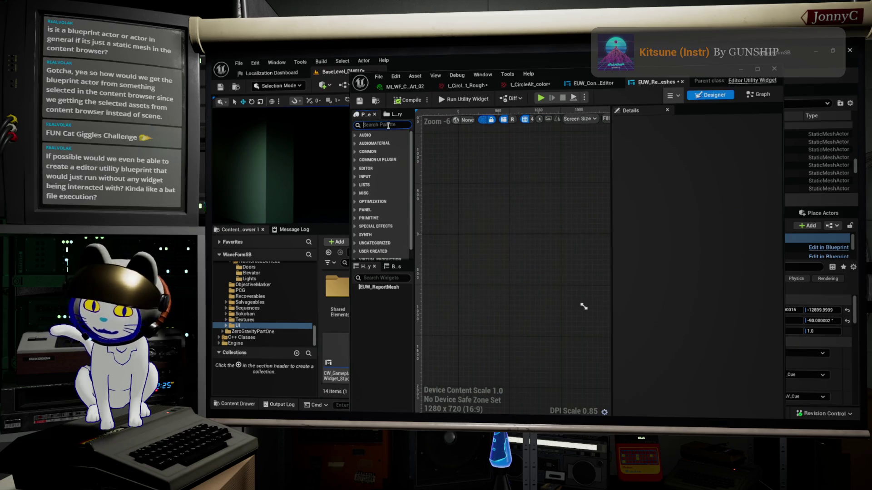
type("canvas")
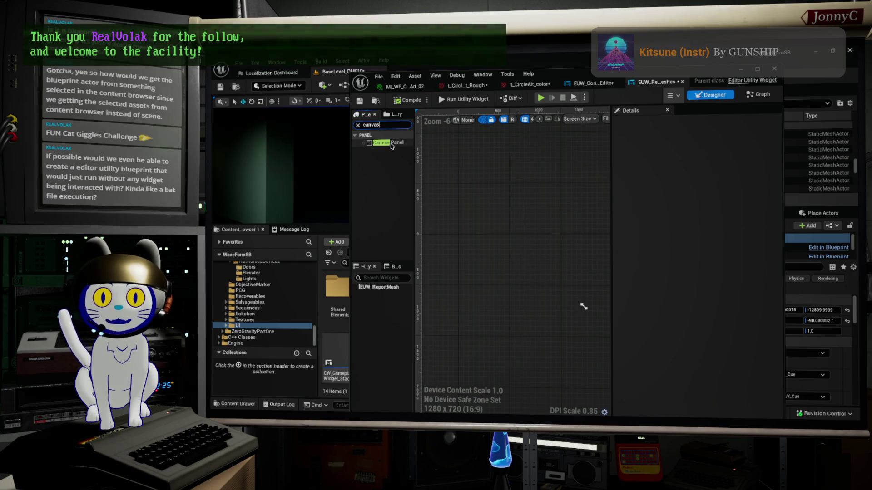
left_click_drag(387, 143, 543, 225)
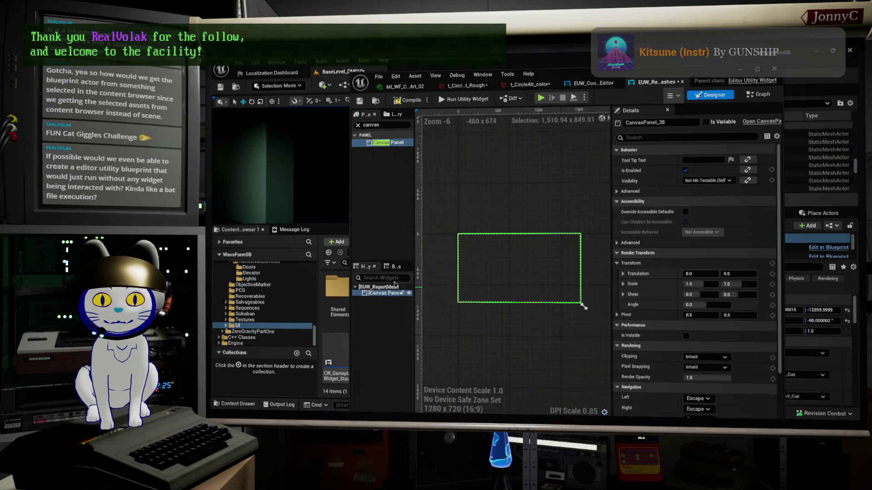
left_click(375, 125)
type("button")
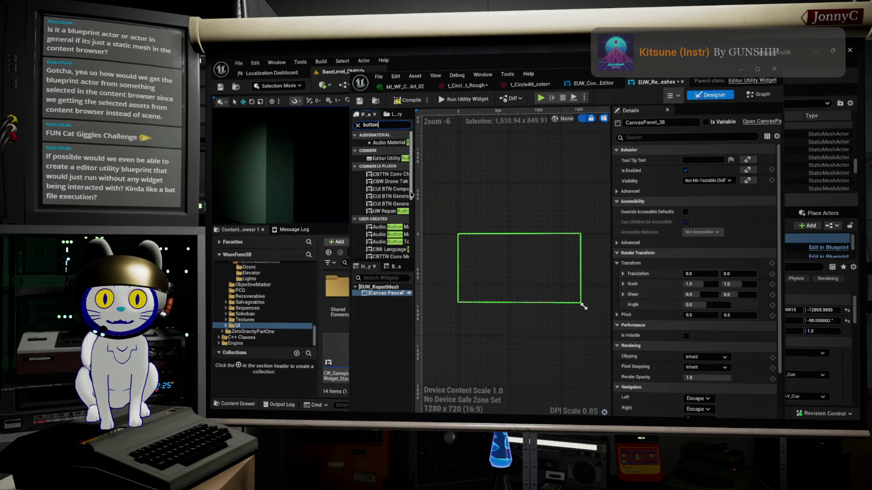
left_click_drag(415, 191, 498, 191)
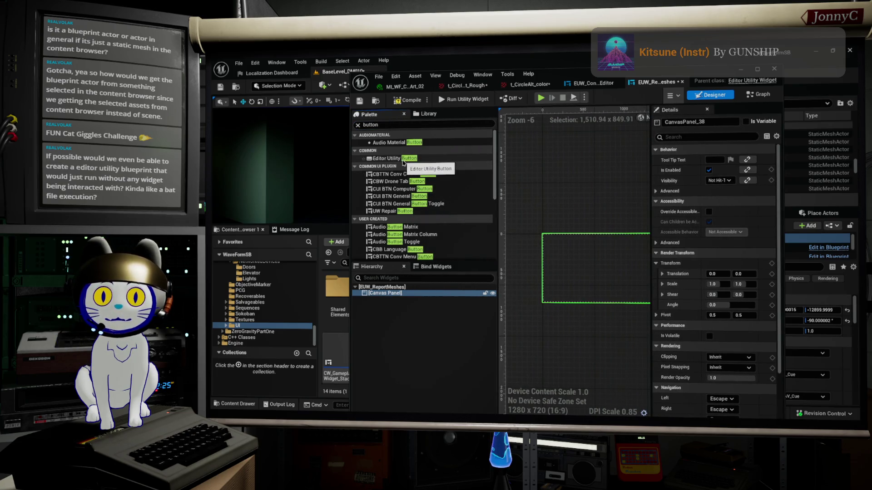
mouse_move(402, 161)
left_mouse_down()
mouse_move(603, 248)
mouse_move(604, 264)
mouse_move(572, 315)
left_mouse_up()
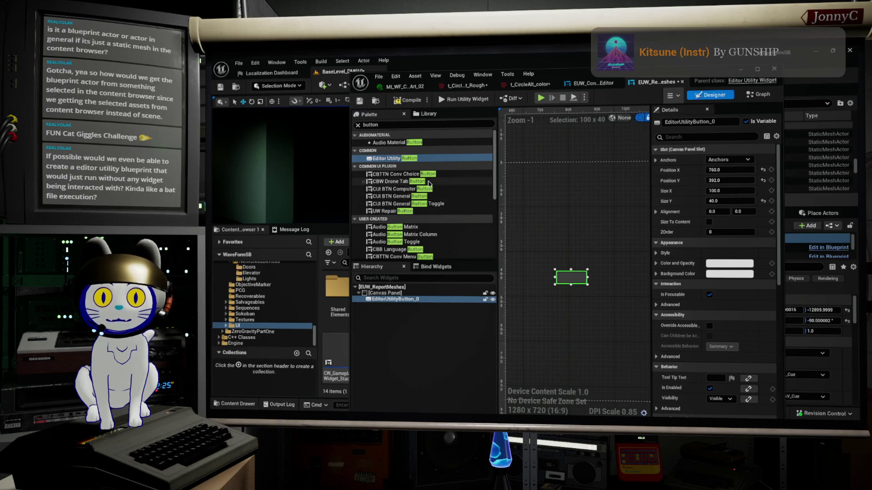
scroll(431, 222, "down", 3)
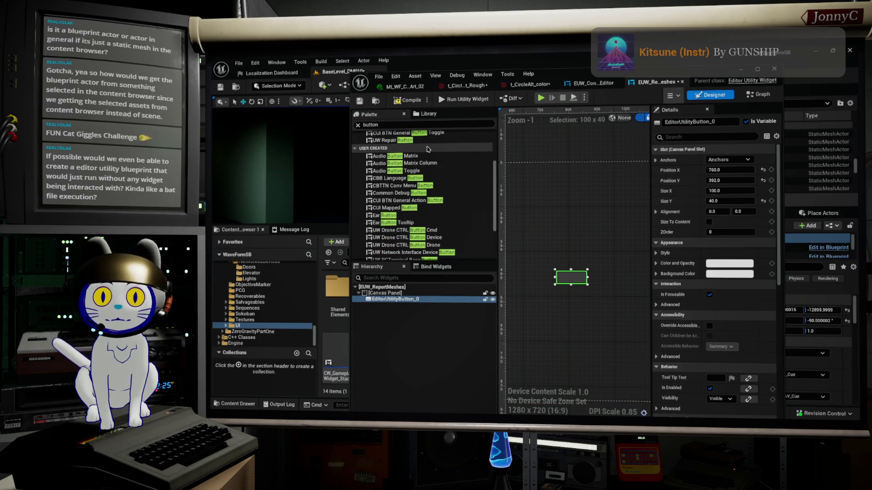
- Put a Text widget in the button, enlarge it to about 249 by 93, and add On Clicked
left_click(435, 125)
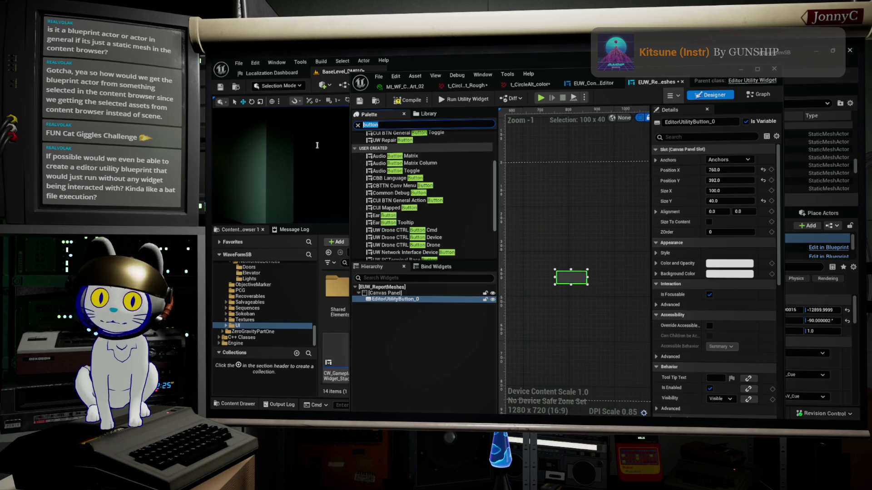
type("test")
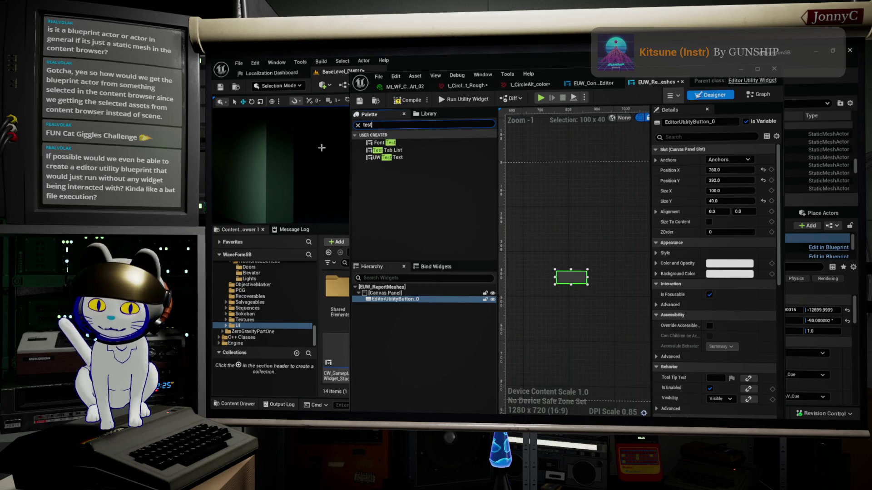
type("ext")
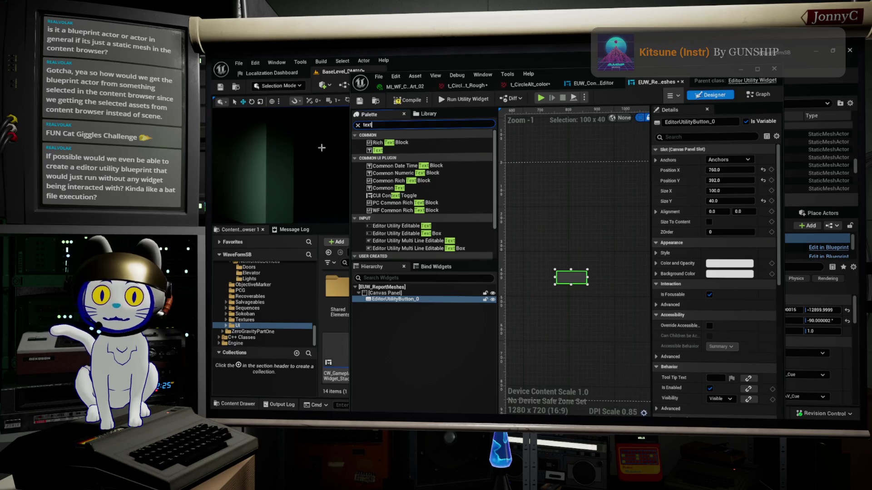
left_click_drag(377, 151, 560, 280)
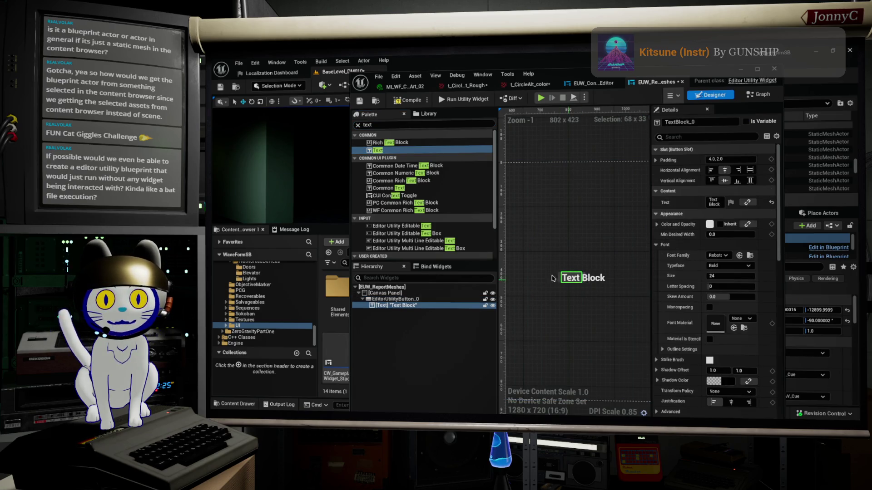
left_click(560, 281)
left_click_drag(588, 285, 630, 300)
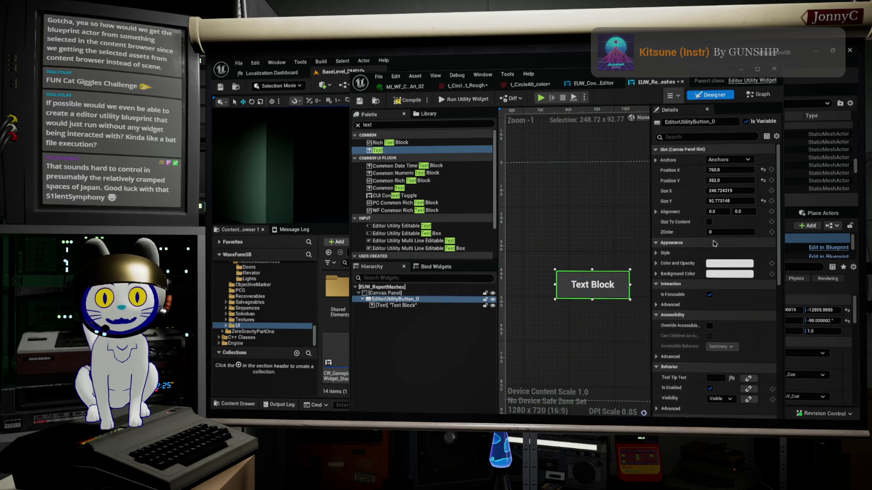
scroll(716, 244, "down", 10)
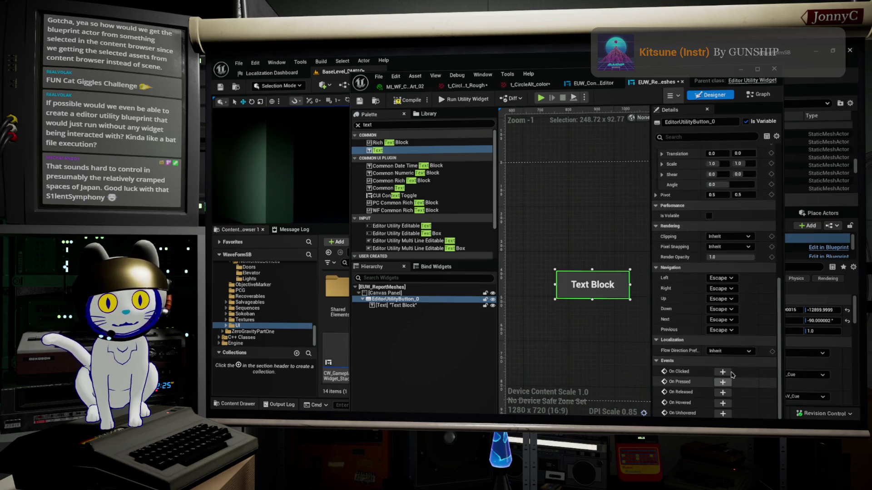
left_click(726, 372)
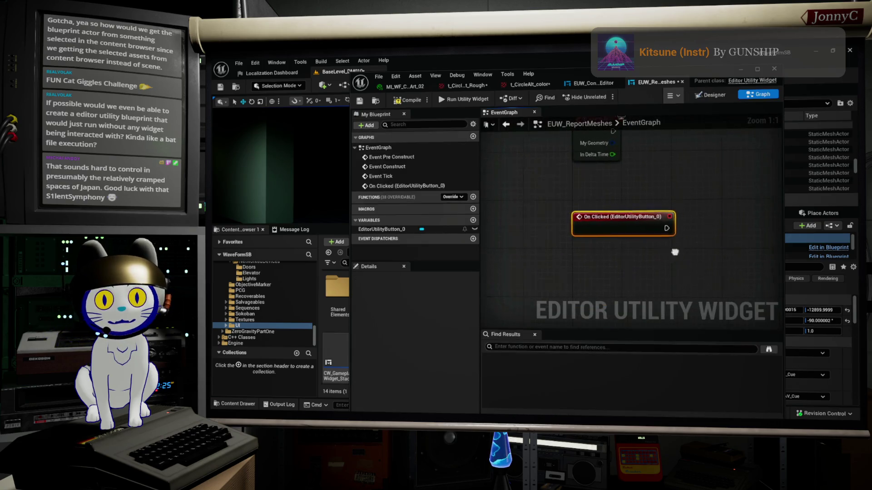
- From On Clicked, add Get Selected Assets, a For Each Loop over it, and Cast To Actor
left_click_drag(598, 221, 654, 211)
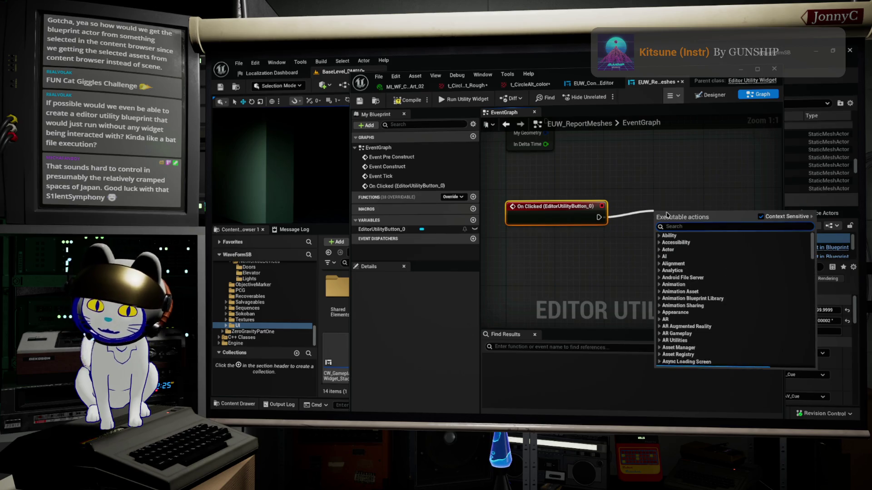
type("get")
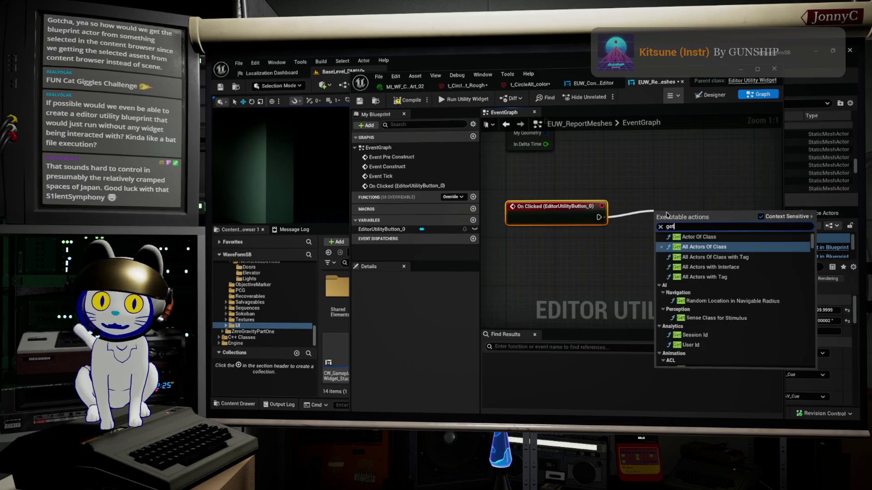
type(" selec")
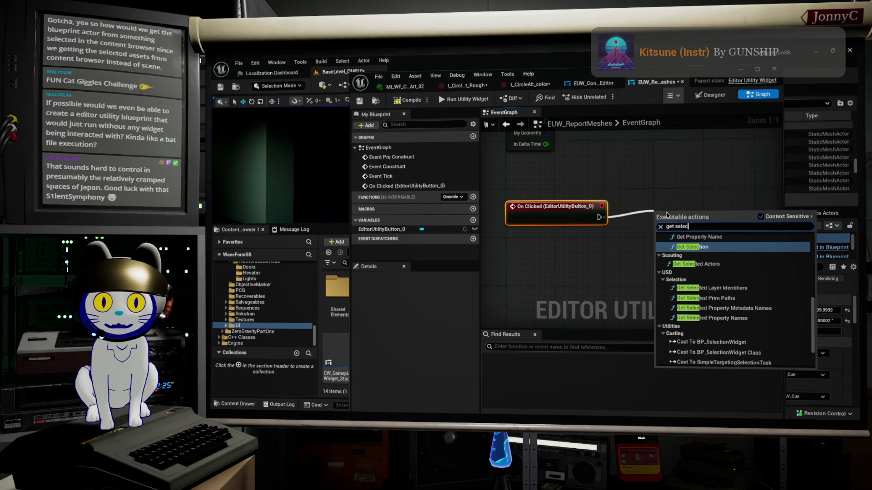
type("ted as")
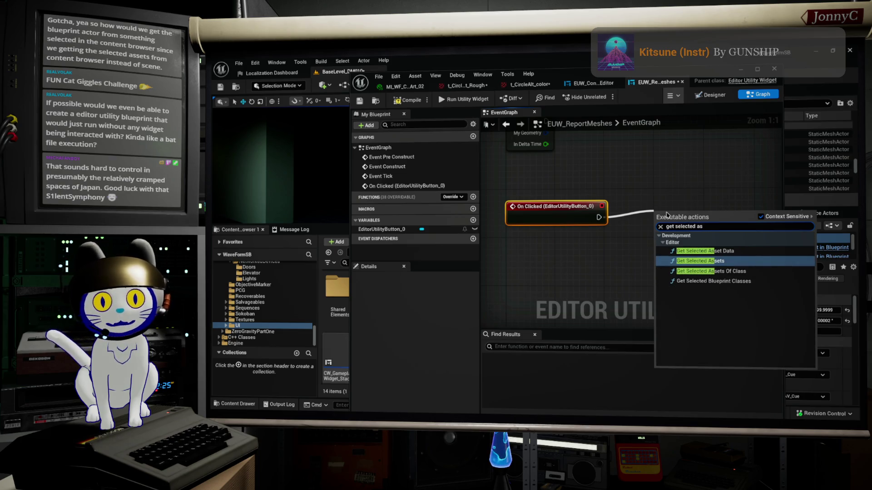
mouse_move(715, 262)
left_mouse_down()
mouse_move(607, 266)
mouse_move(656, 236)
left_mouse_up()
type("for")
key("Return")
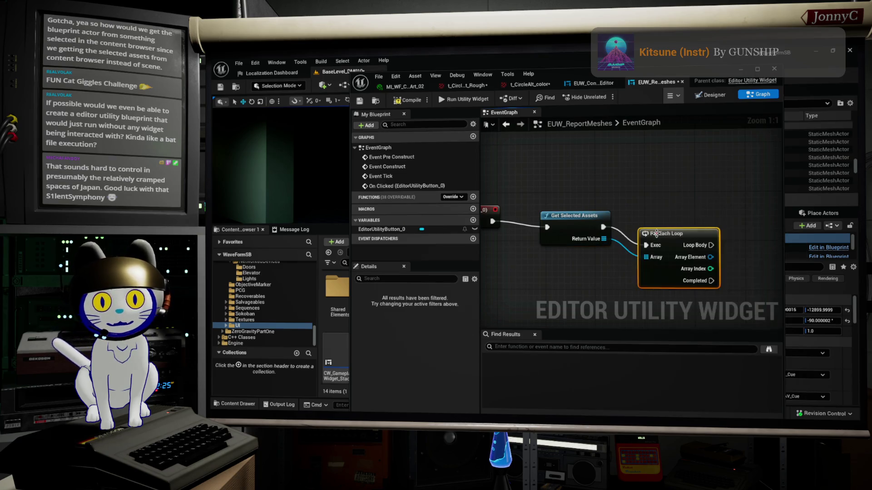
mouse_move(701, 233)
left_mouse_down()
mouse_move(555, 234)
mouse_move(613, 232)
left_mouse_up()
type("actor")
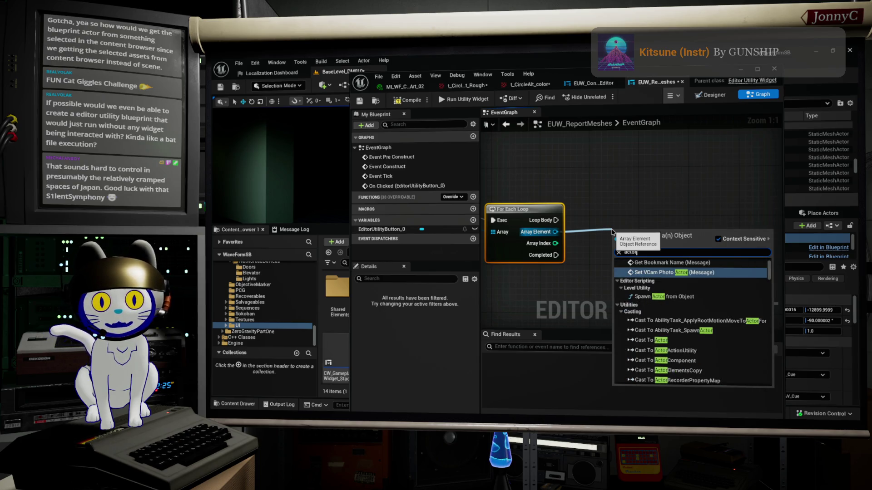
left_click(642, 341)
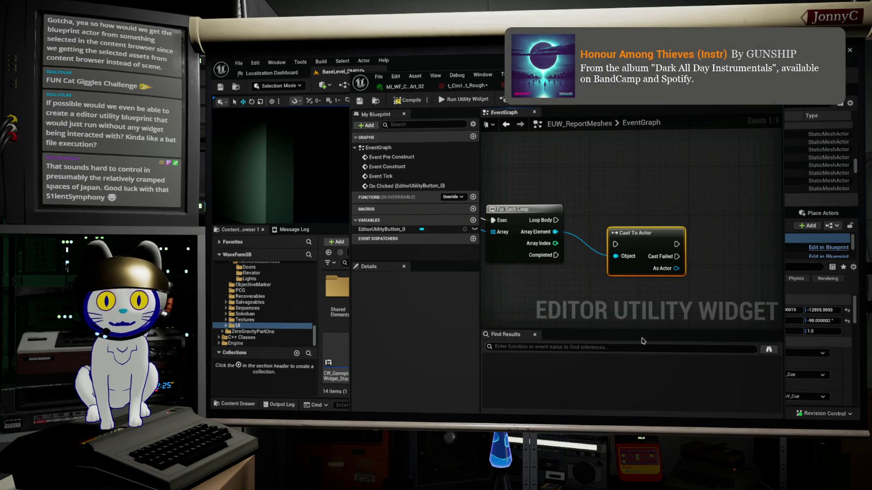
- Wire Loop Body to the cast and get As Actor's components of class Static Mesh Component
mouse_move(616, 243)
left_mouse_down()
mouse_move(647, 216)
mouse_move(671, 225)
left_mouse_up()
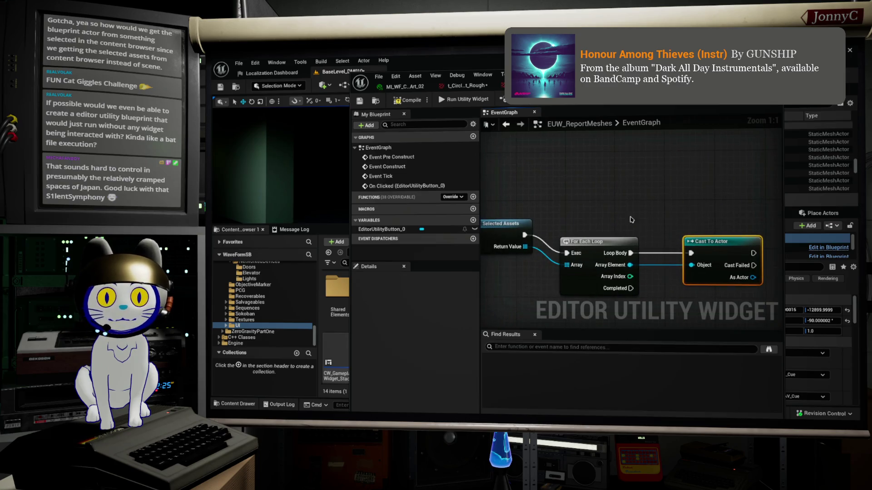
left_click(609, 218, "shift")
mouse_move(609, 218)
left_mouse_down()
mouse_move(631, 227)
mouse_move(501, 216)
left_mouse_up()
left_click_drag(636, 247, 675, 248)
type("get compo")
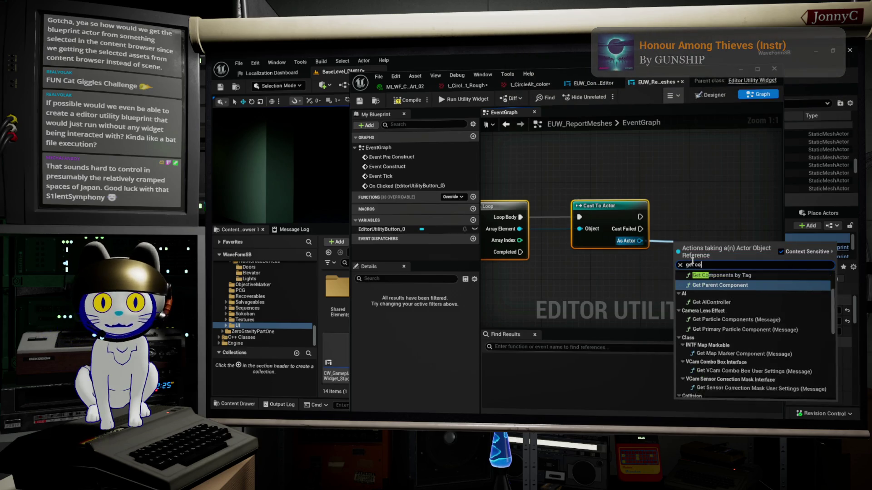
scroll(771, 291, "up", 3)
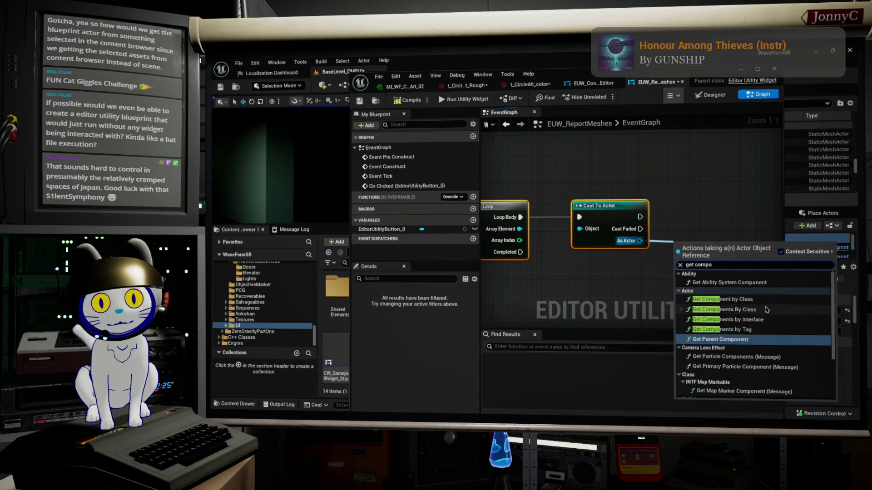
left_click(758, 308)
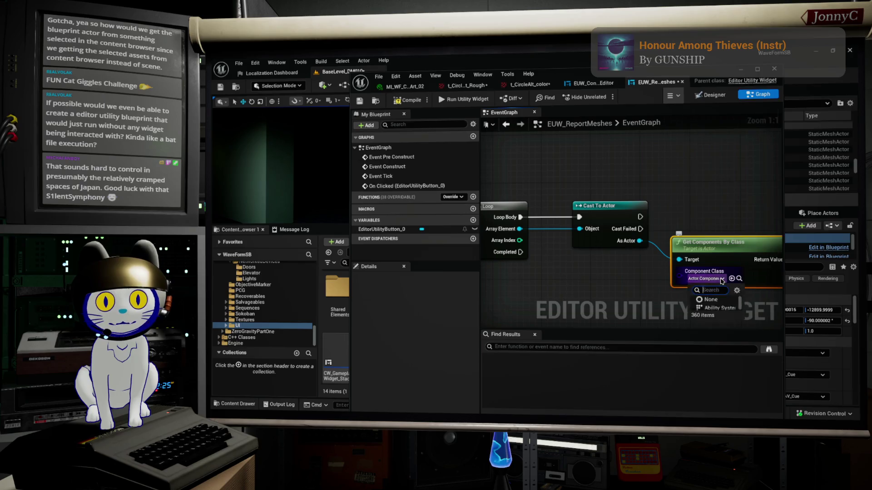
left_click(706, 278)
type("tatic mesh")
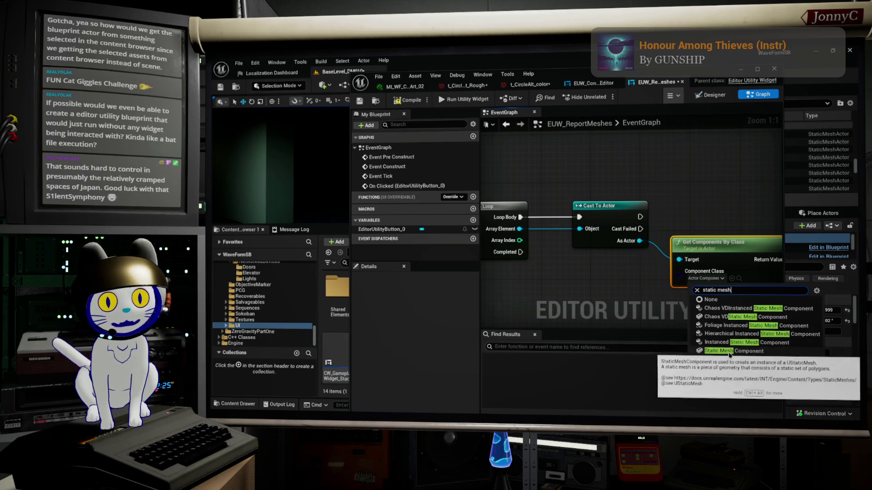
left_click(734, 394)
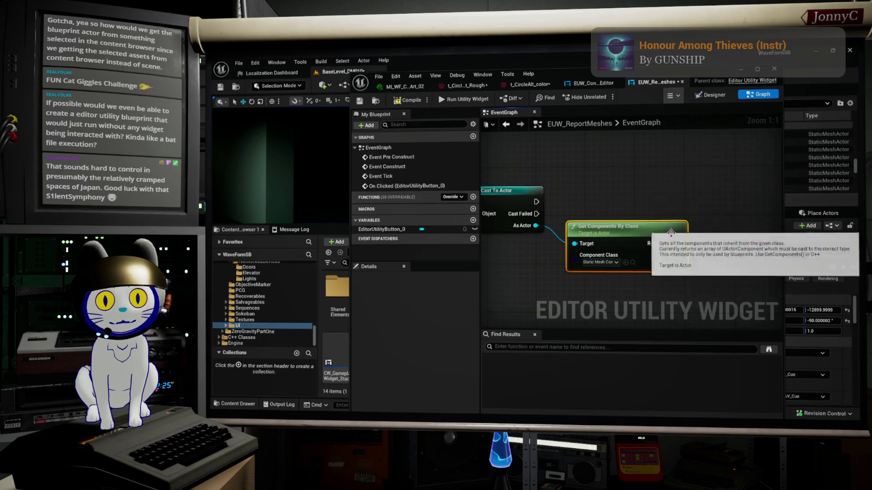
- Loop over the returned components with a For Each Loop that runs after a successful cast
left_click_drag(680, 244, 704, 236)
type("for ea")
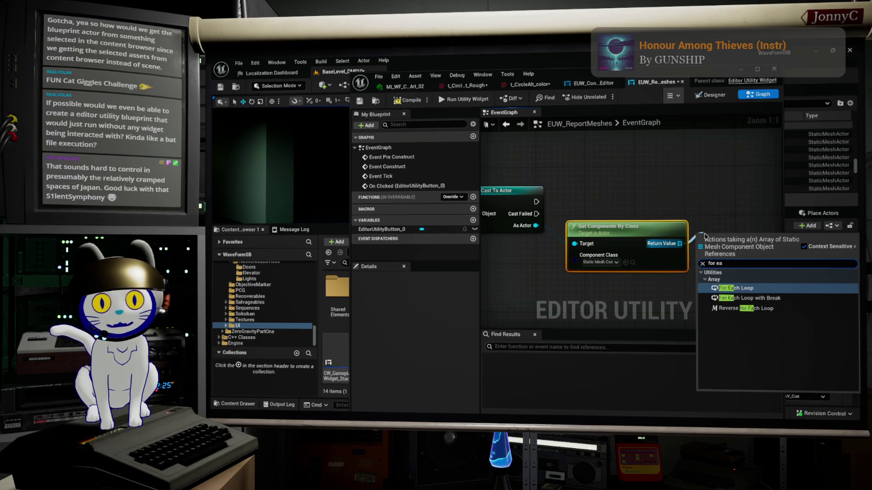
key("Return")
left_click_drag(536, 201, 706, 244)
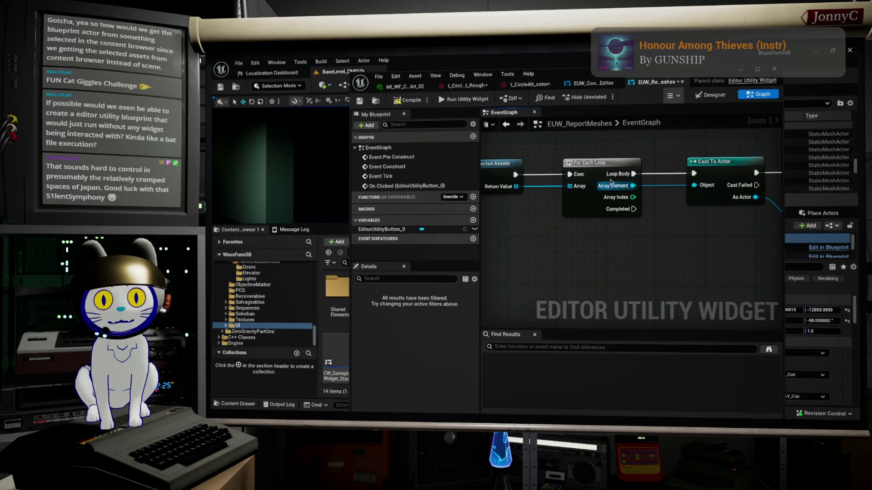
left_click_drag(611, 182, 485, 188)
mouse_move(620, 203)
left_mouse_down()
mouse_move(649, 225)
mouse_move(651, 252)
left_mouse_up()
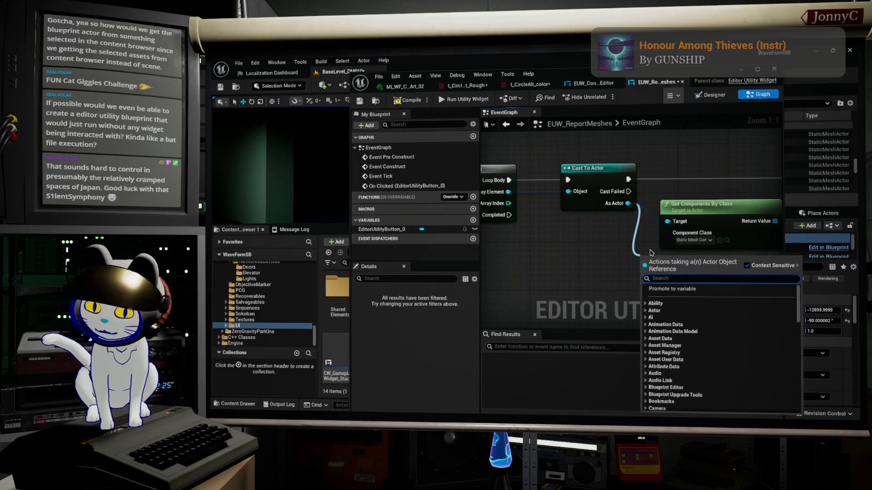
- Promote As Actor to a CurrentActor variable and put its SET node before the component loop
left_click(707, 290)
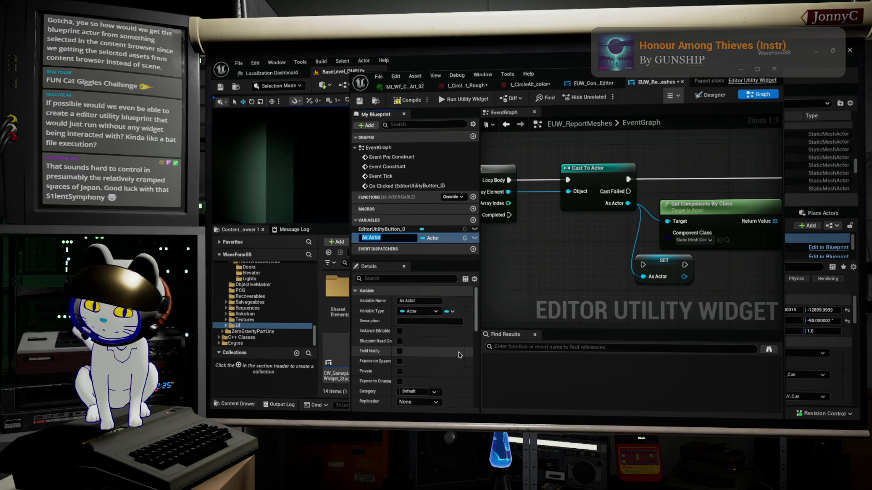
type("S")
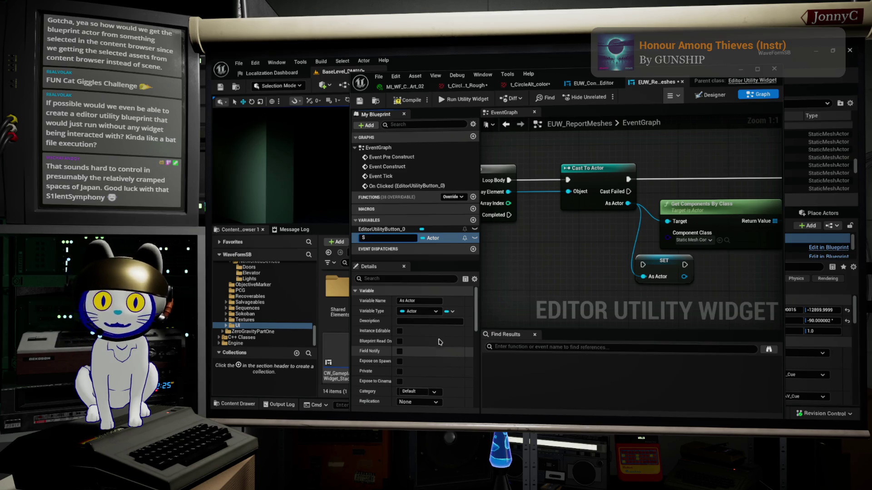
key("Return")
left_click(419, 301)
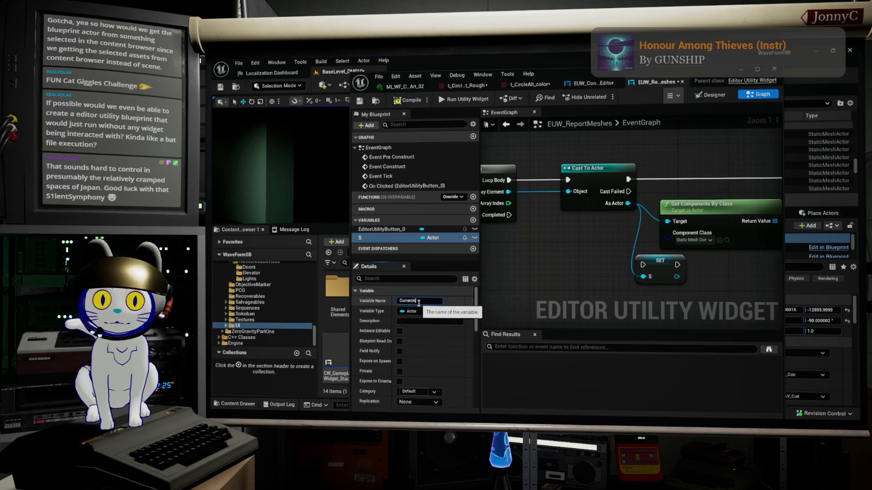
key("Return")
scroll(649, 185, "down", 2)
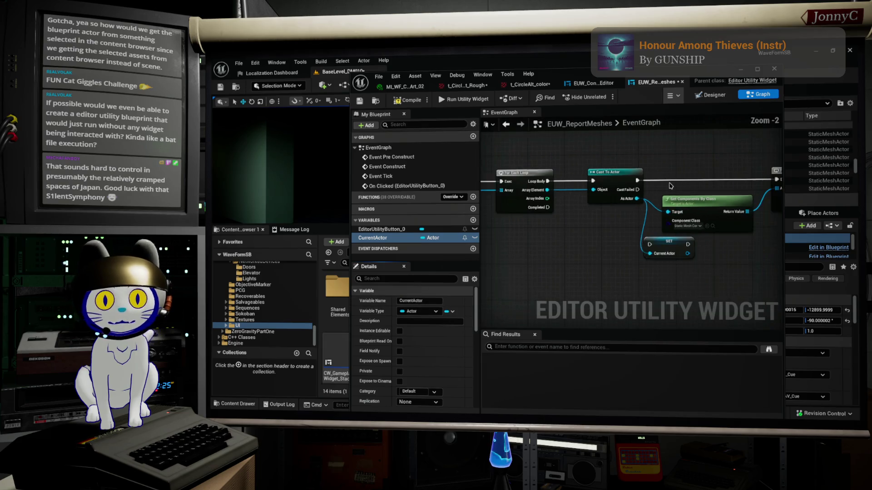
mouse_move(597, 171)
left_mouse_down()
mouse_move(653, 204)
mouse_move(742, 213)
left_mouse_up()
left_click(681, 213, "shift")
mouse_move(568, 251)
left_mouse_down()
mouse_move(573, 194)
mouse_move(585, 191)
mouse_move(563, 191)
mouse_move(741, 191)
left_mouse_up()
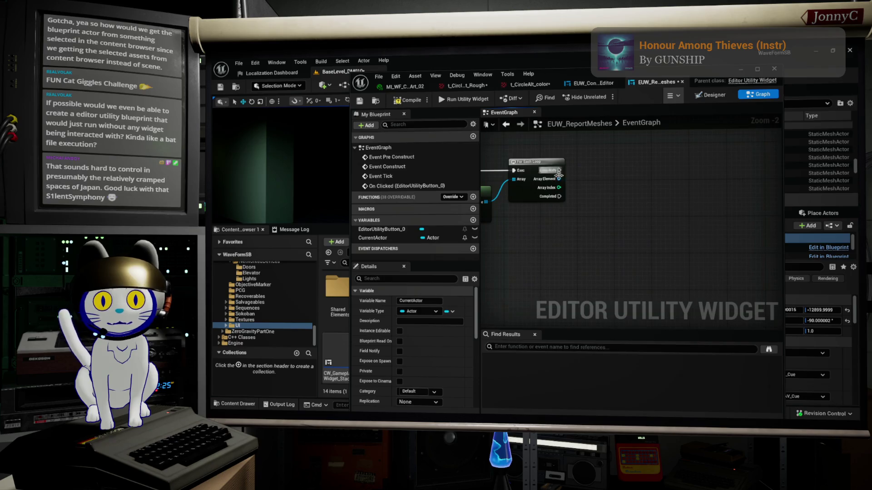
- Add a Print Text node to the component loop body, fed by a new Format Text node
left_click_drag(558, 174, 641, 172)
type("pr")
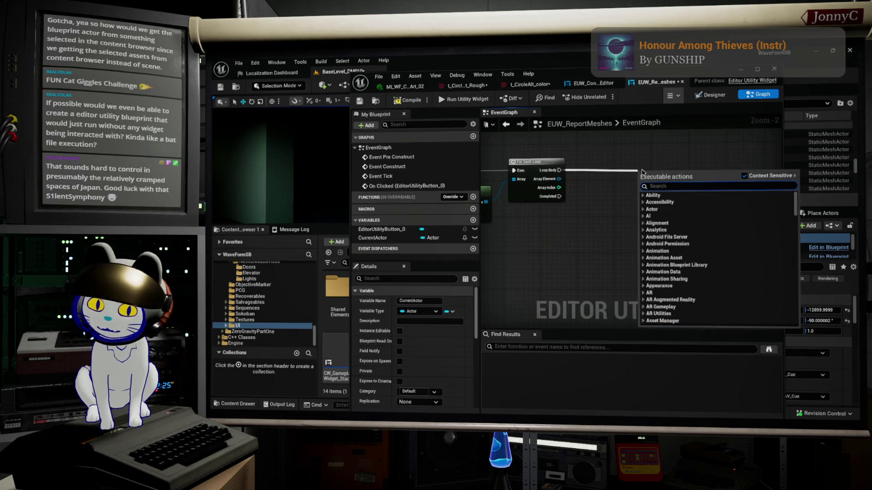
type("int")
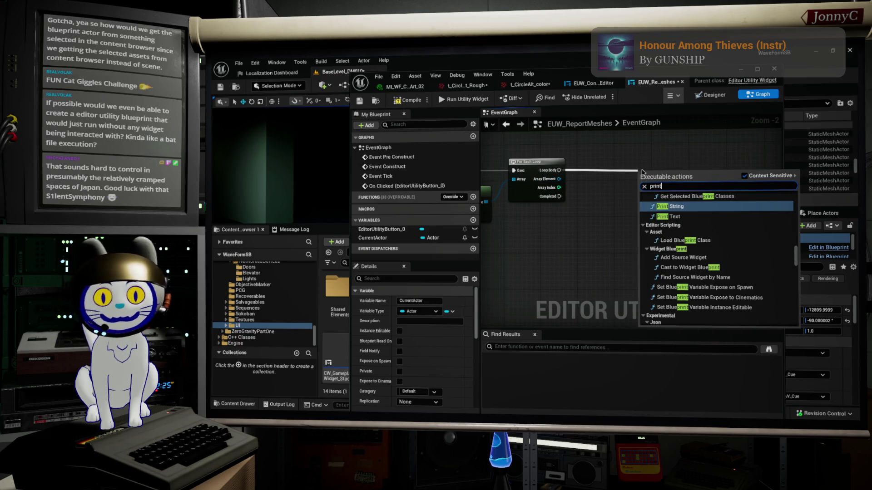
left_click(676, 216)
mouse_move(663, 173)
left_mouse_down()
mouse_move(696, 164)
mouse_move(655, 196)
left_mouse_up()
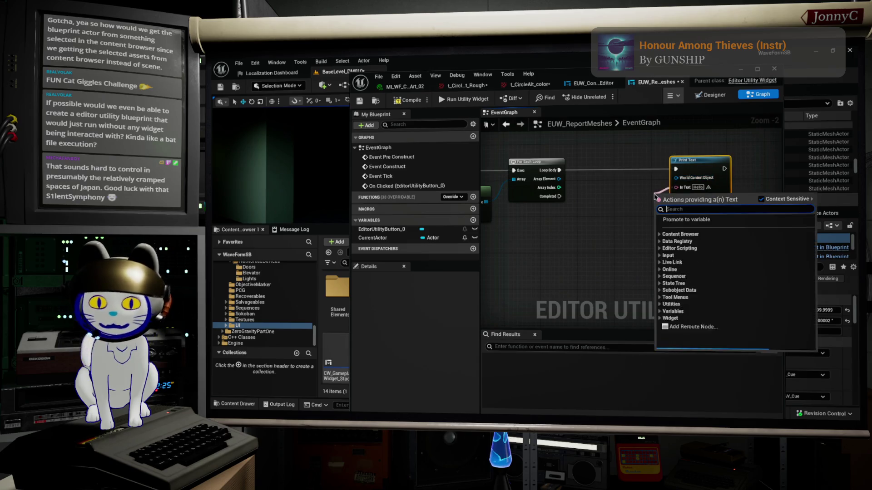
type("form")
key("Return")
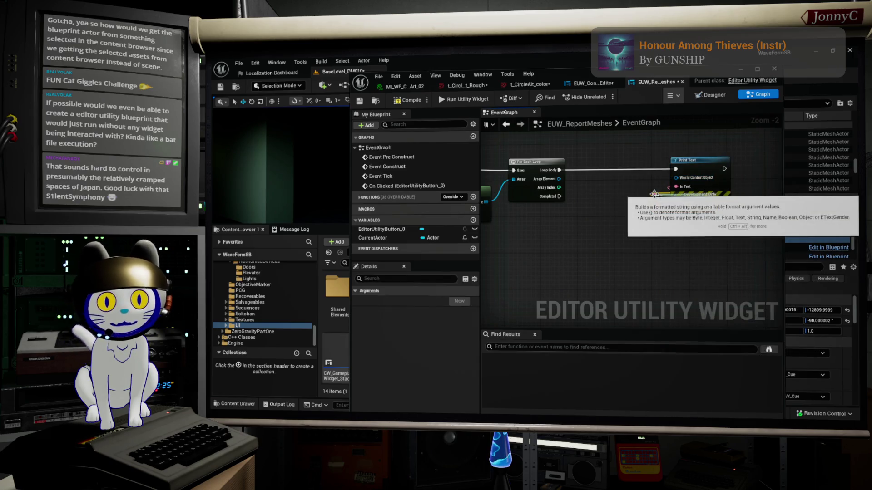
left_click_drag(610, 196, 598, 190)
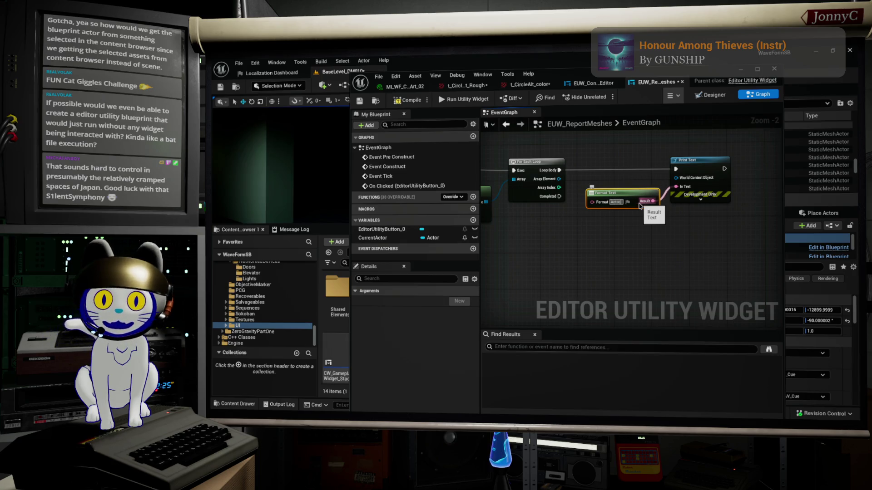
- Set the Format Text pattern to 'Actor Asset:{ACTOR}, Component: {COMP}'
type("{")
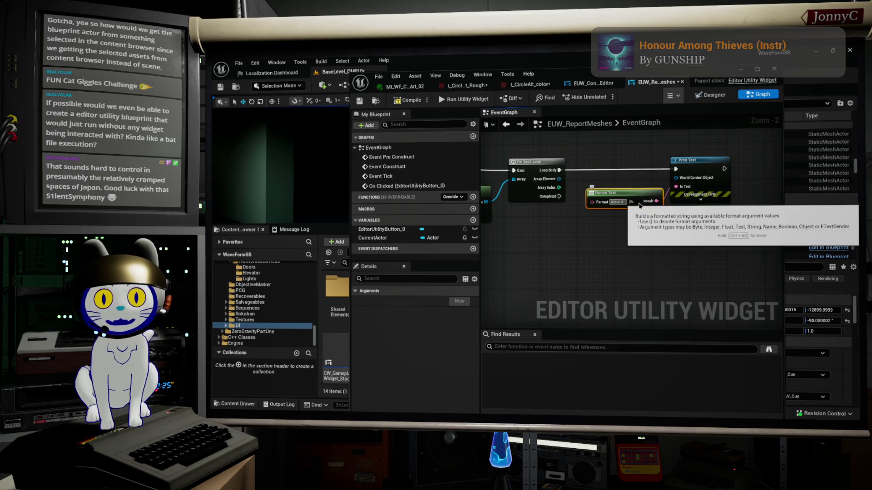
type("}")
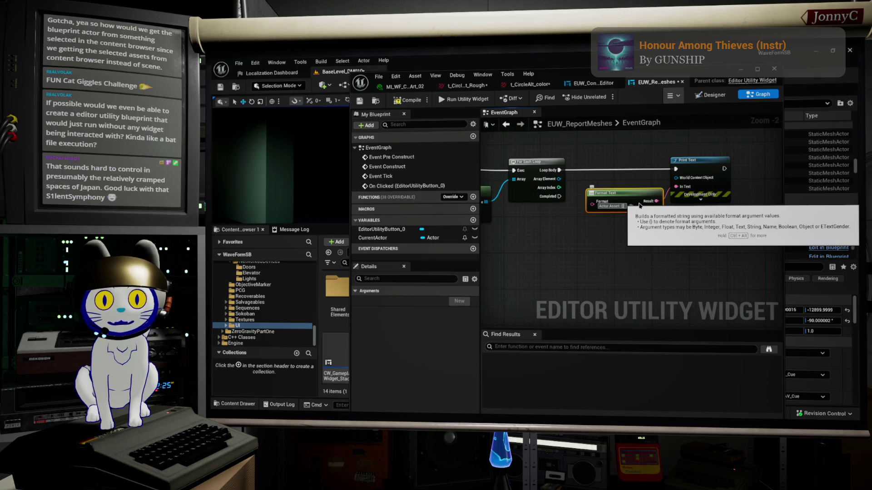
left_click(639, 205)
type("ACTOR")
left_click(640, 206)
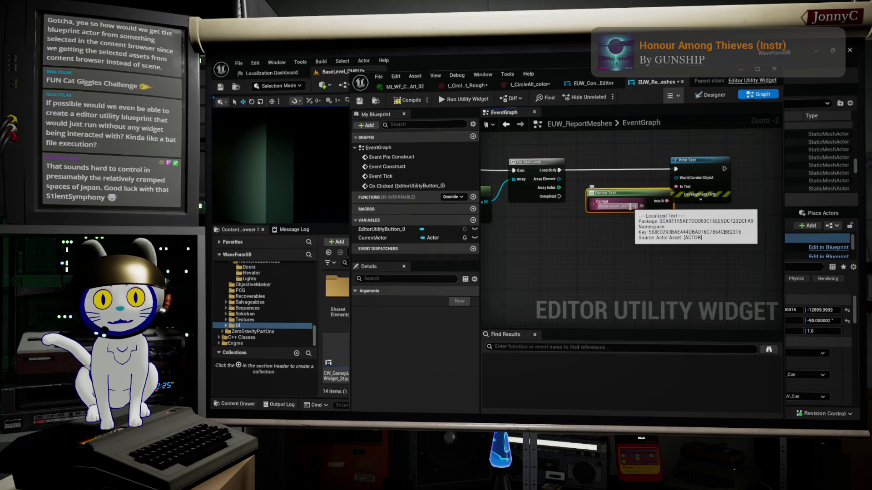
scroll(631, 206, "up", 9)
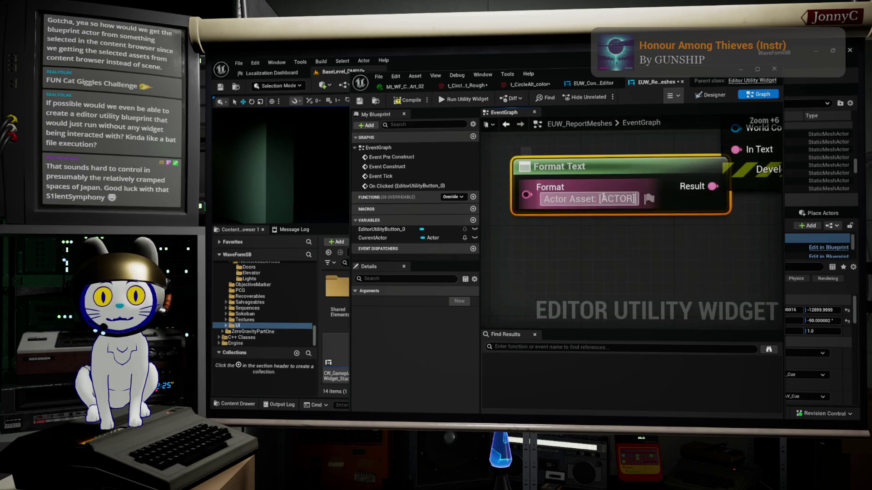
key("BackSpace")
key("BackSpace")
key("BackSpace")
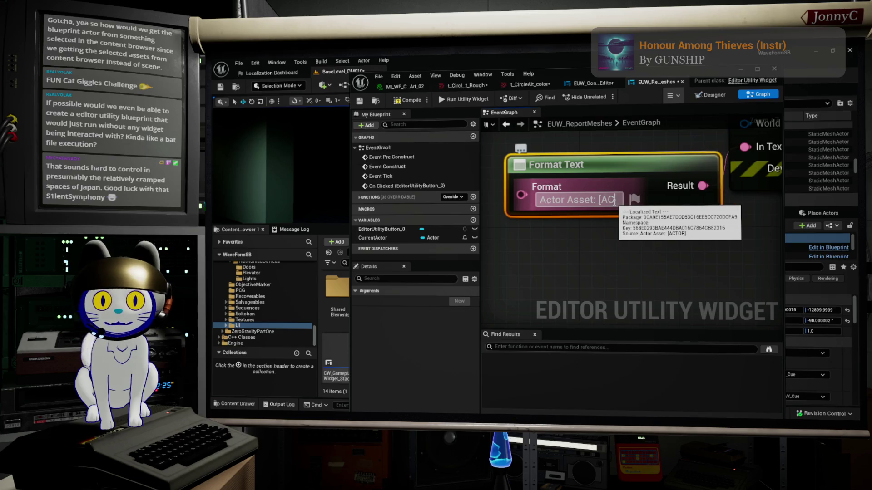
key("BackSpace")
type("{}")
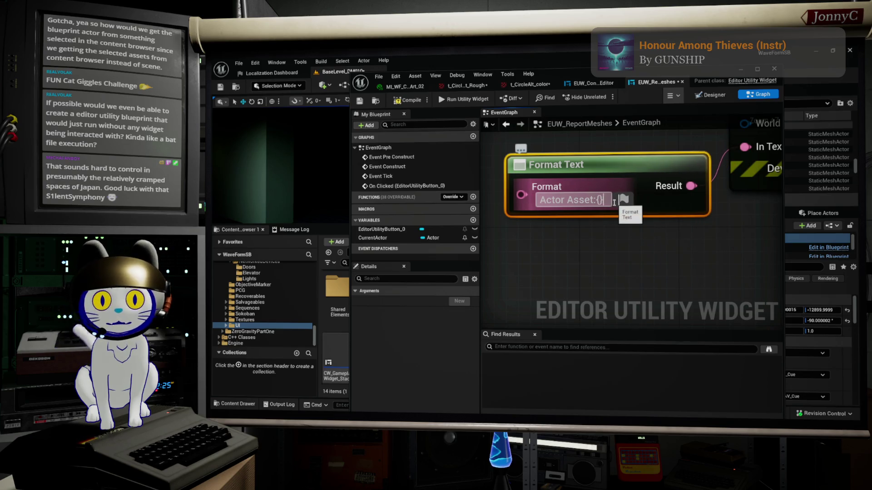
type("ACTOR")
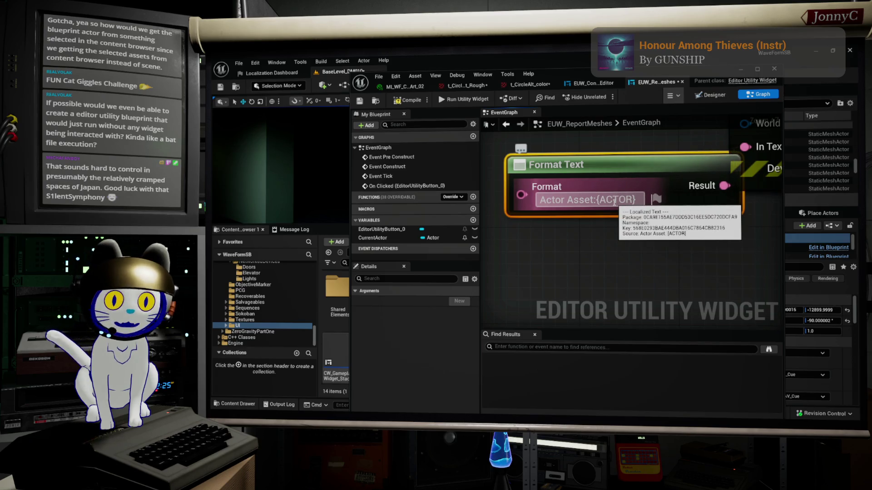
type(",")
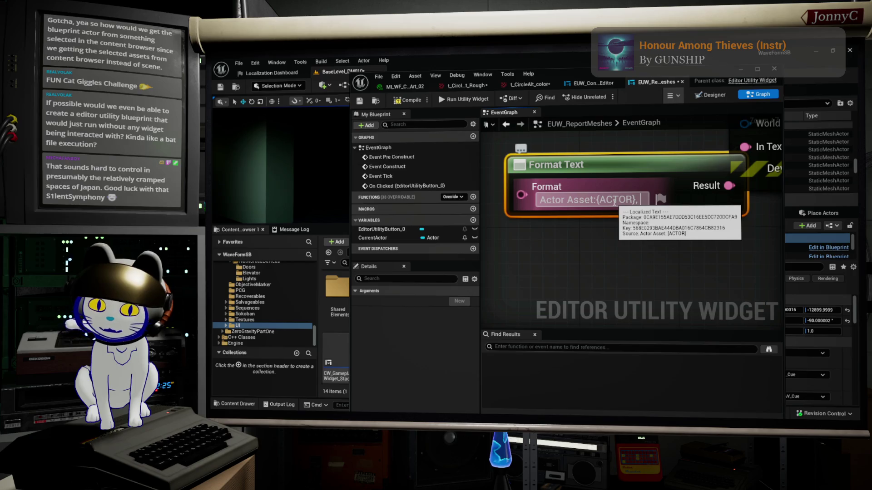
type(" Component")
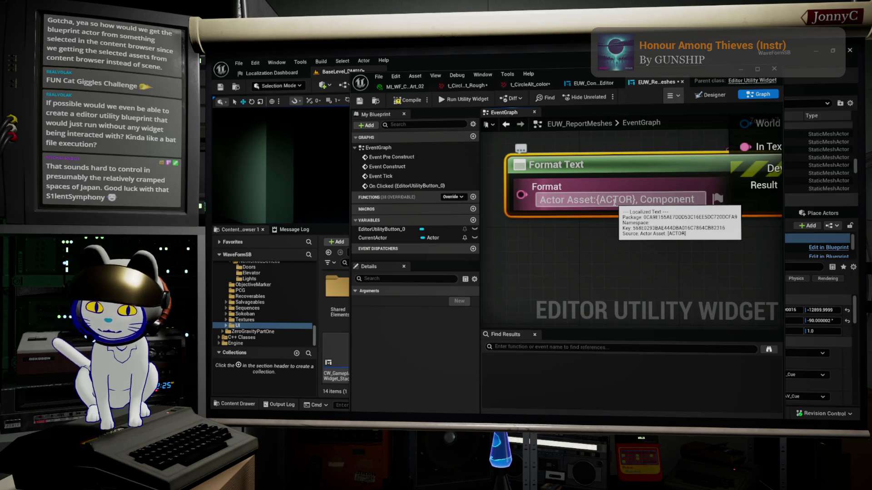
type("}")
type("COMP")
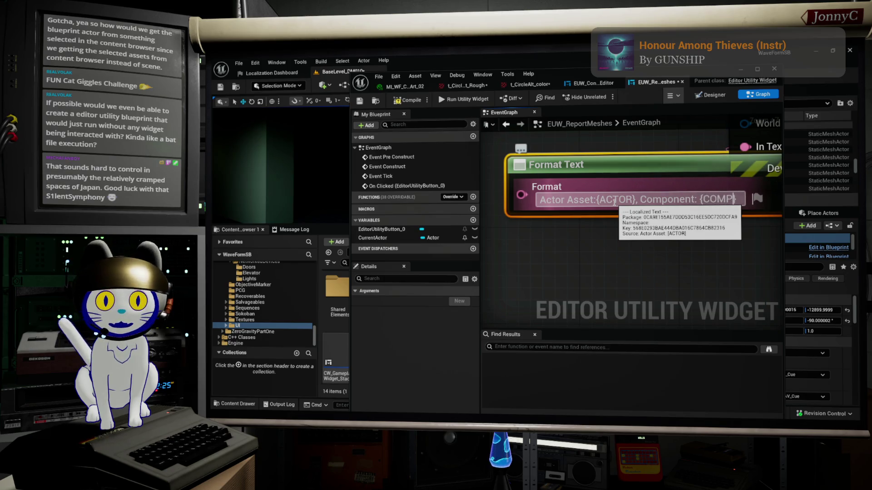
key("Return")
scroll(615, 200, "down", 4)
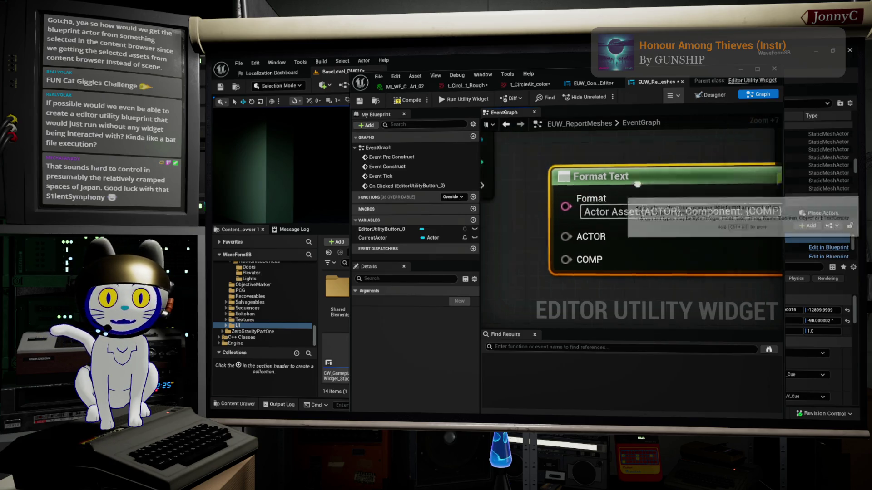
- Add a Get Display Name node on the loop's Array Element to supply the COMP input
left_click_drag(519, 155, 510, 237)
type("dispal")
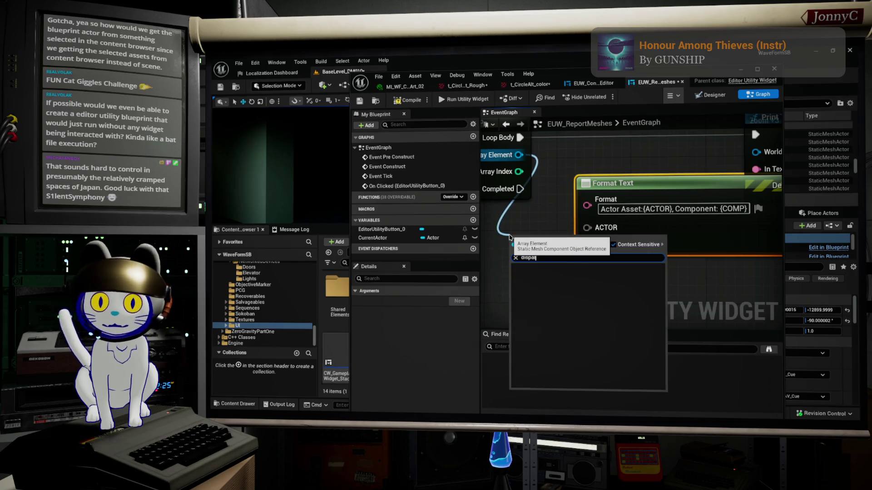
key("BackSpace")
key("BackSpace")
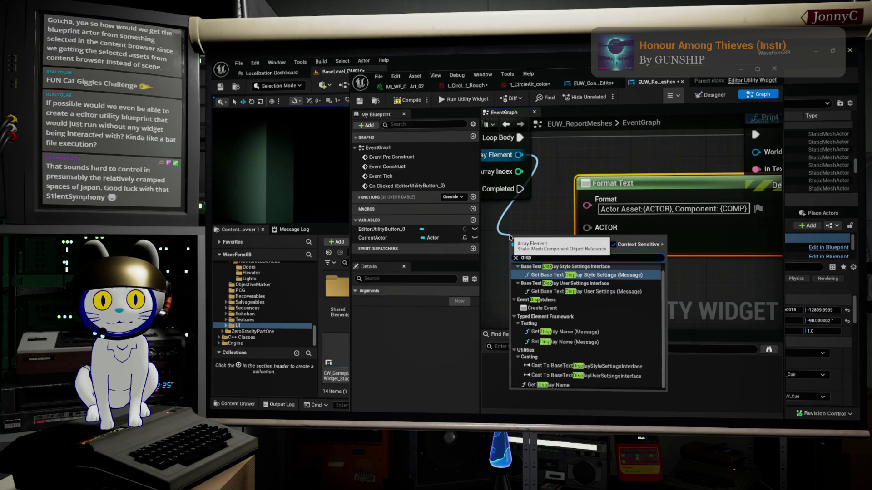
type("lay")
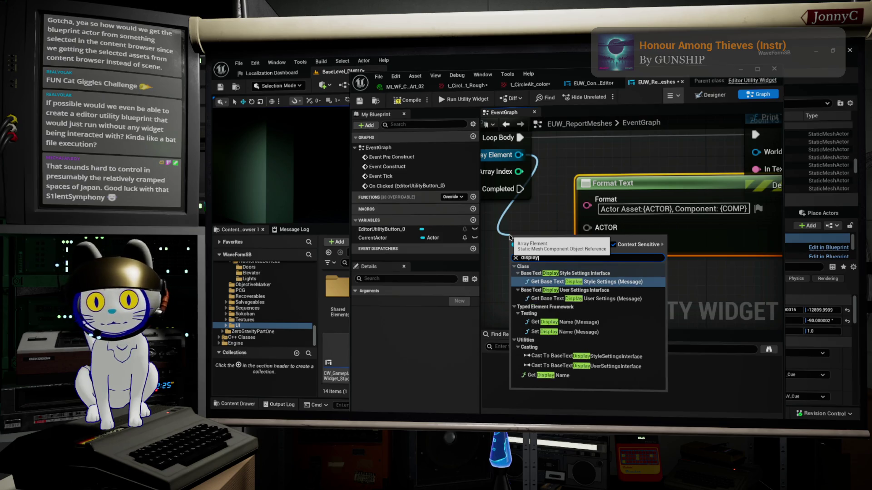
left_click(554, 375)
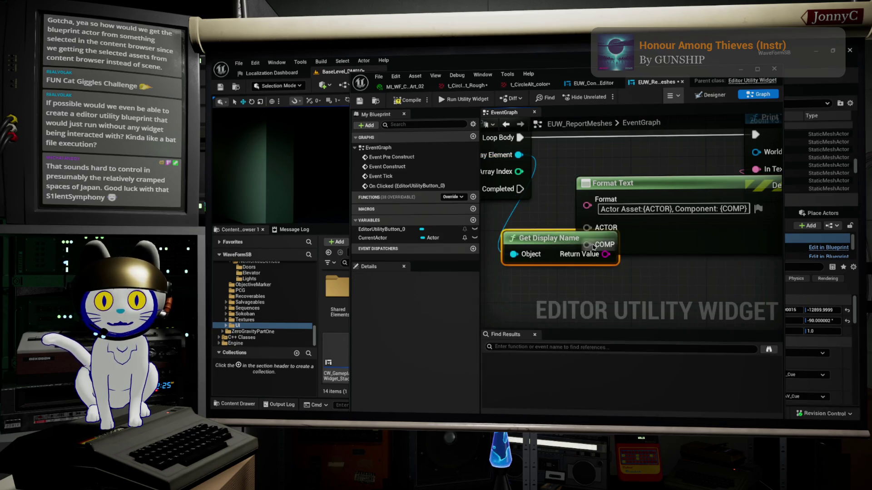
mouse_move(566, 232)
left_mouse_down()
mouse_move(582, 277)
mouse_move(587, 244)
left_mouse_up()
- Add a CurrentActor getter with a Get Display Name node to supply the ACTOR input
scroll(628, 254, "down", 5)
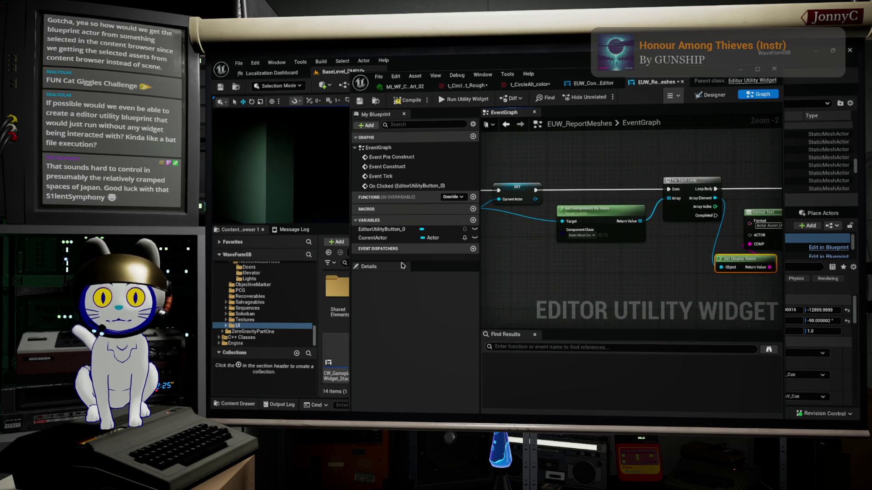
mouse_move(390, 238)
left_mouse_down()
mouse_move(663, 255)
mouse_move(669, 227)
mouse_move(649, 216)
mouse_move(669, 223)
left_mouse_up()
left_click(681, 254)
scroll(649, 216, "up", 3)
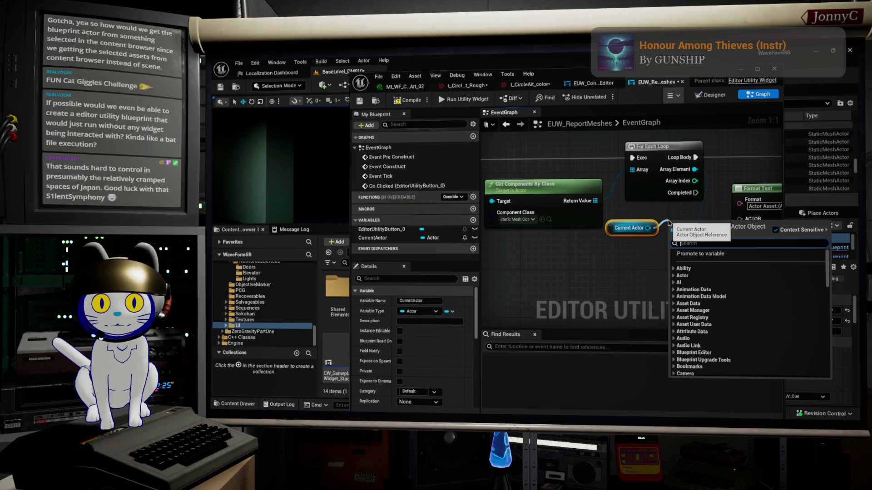
type("Dispa")
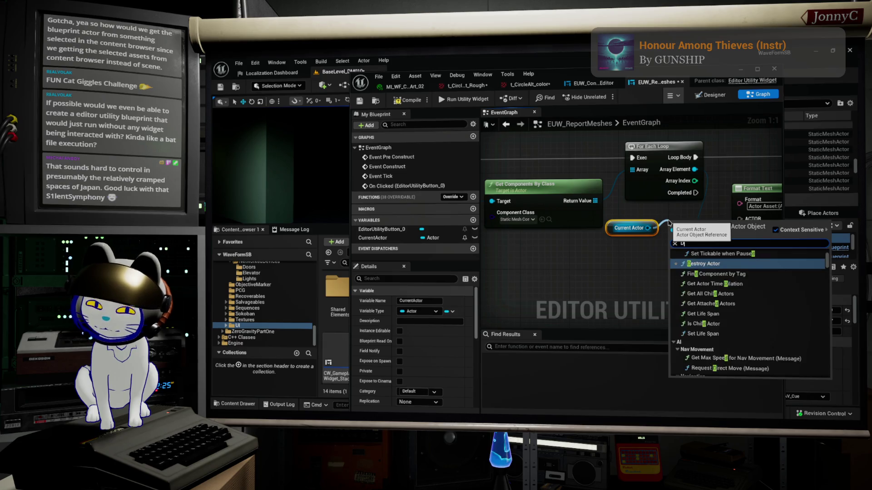
key("BackSpace")
key("BackSpace")
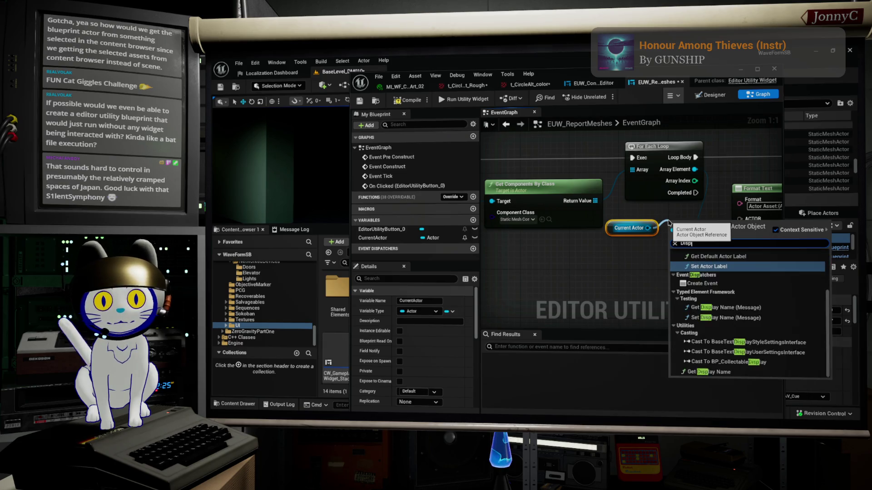
type("pla")
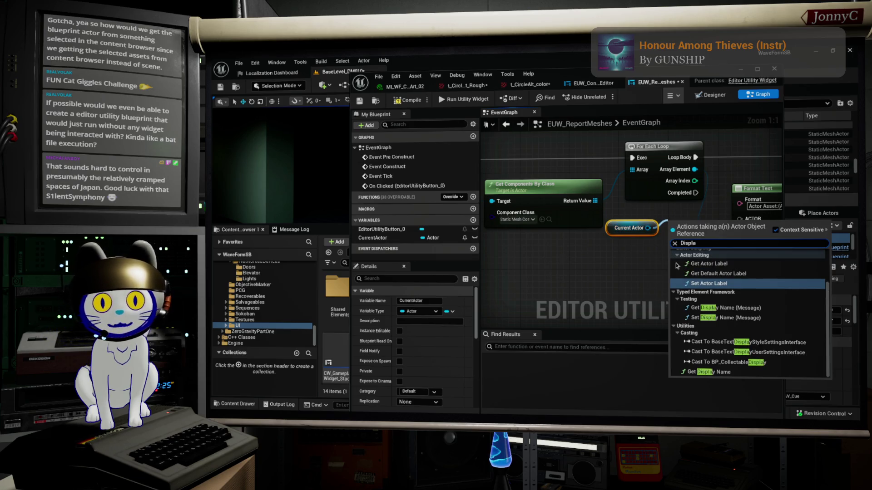
left_click(708, 372)
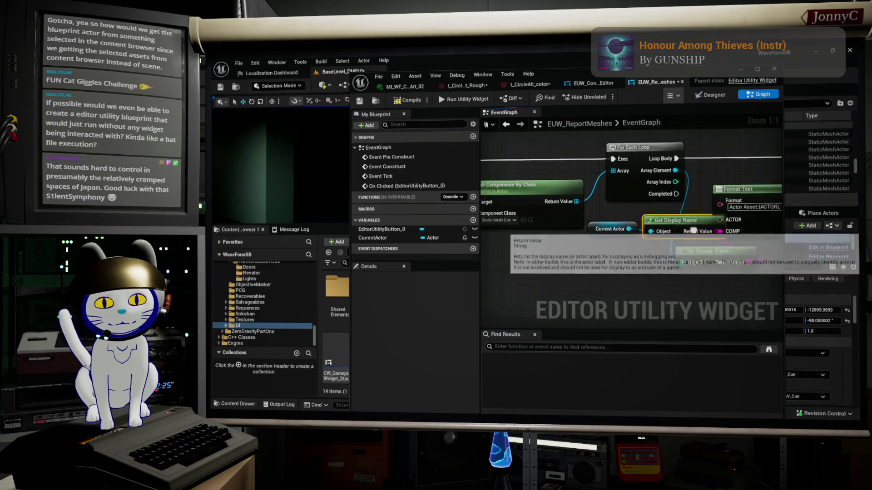
- Move the Format Text and Print Text nodes right and expand Print Text's advanced pins
left_click_drag(719, 238, 680, 165)
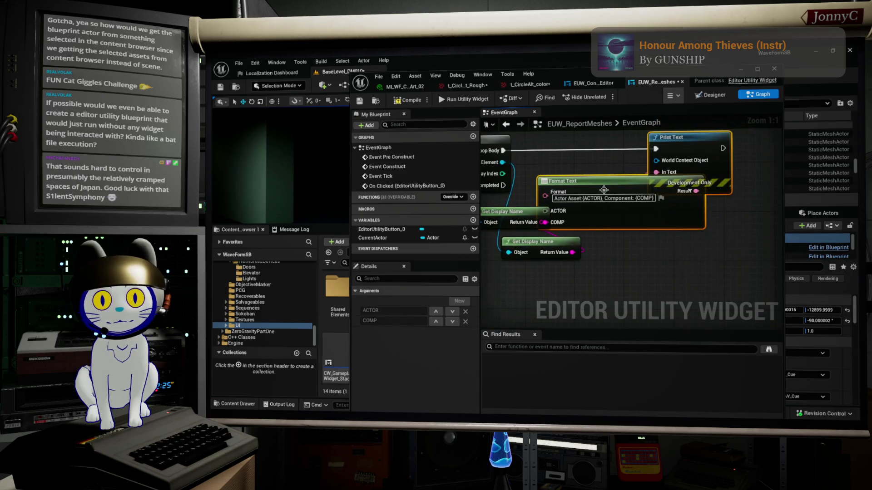
mouse_move(574, 193)
left_mouse_down()
mouse_move(643, 215)
mouse_move(572, 234)
mouse_move(541, 222)
left_mouse_up()
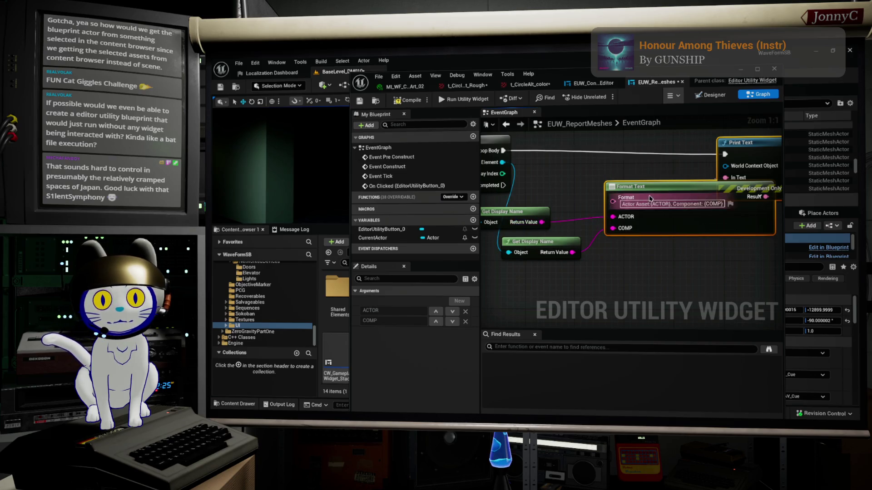
scroll(649, 199, "down", 3)
left_click_drag(678, 182, 734, 182)
left_click(741, 214)
scroll(741, 233, "up", 3)
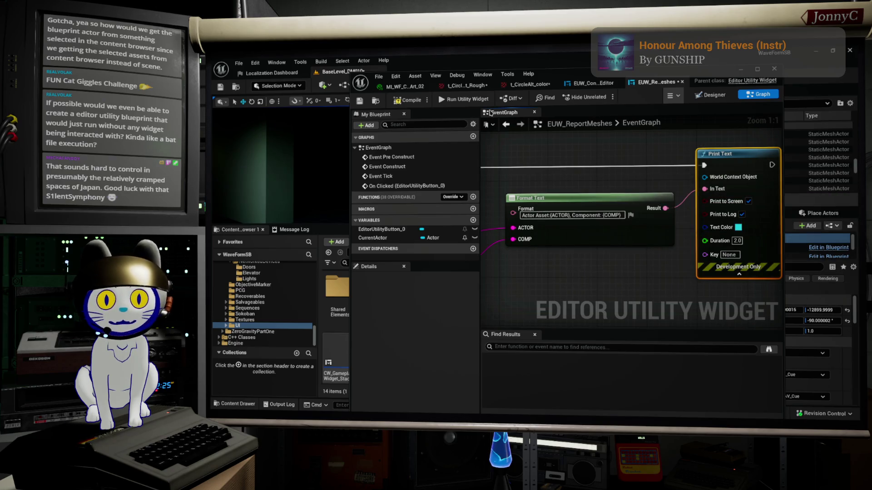
- Reposition the Blueprint editor window and frame the loop and display-name nodes in the graph
left_click_drag(603, 82, 698, 164)
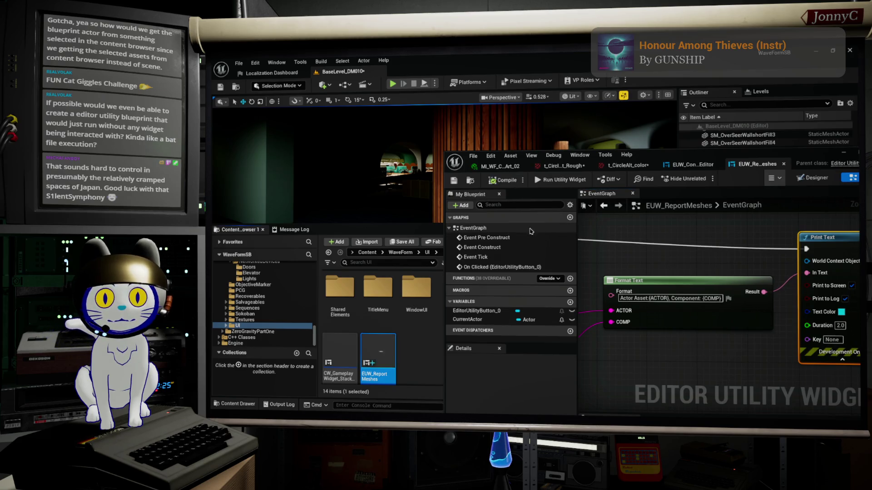
mouse_move(687, 158)
left_mouse_down()
mouse_move(674, 213)
mouse_move(660, 143)
left_mouse_up()
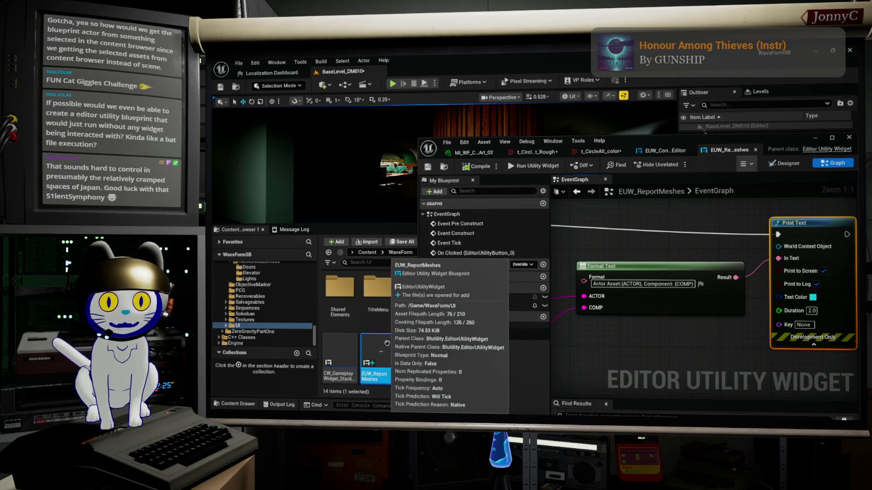
left_click_drag(697, 255, 862, 257)
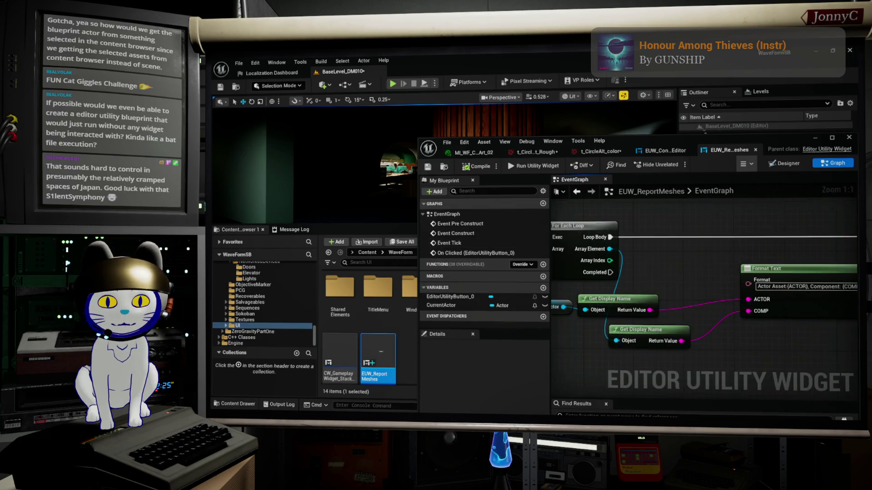
left_click_drag(724, 272, 748, 283)
left_click_drag(717, 257, 766, 235)
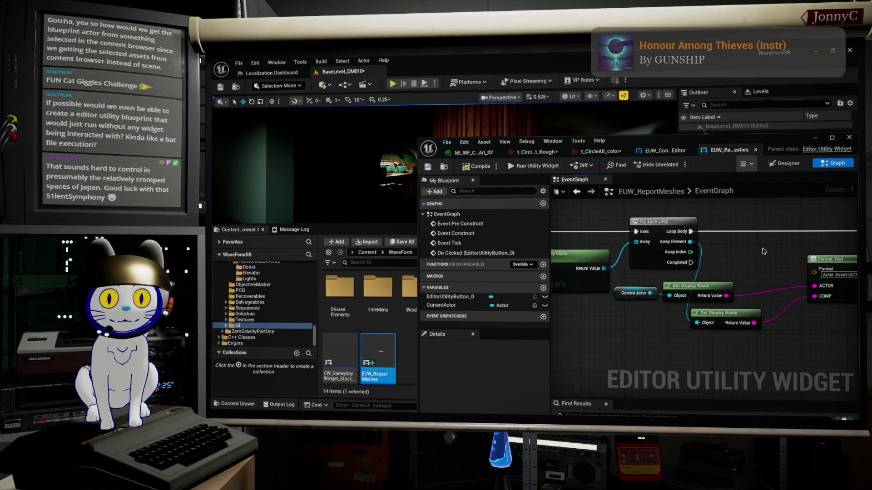
scroll(825, 257, "down", 3)
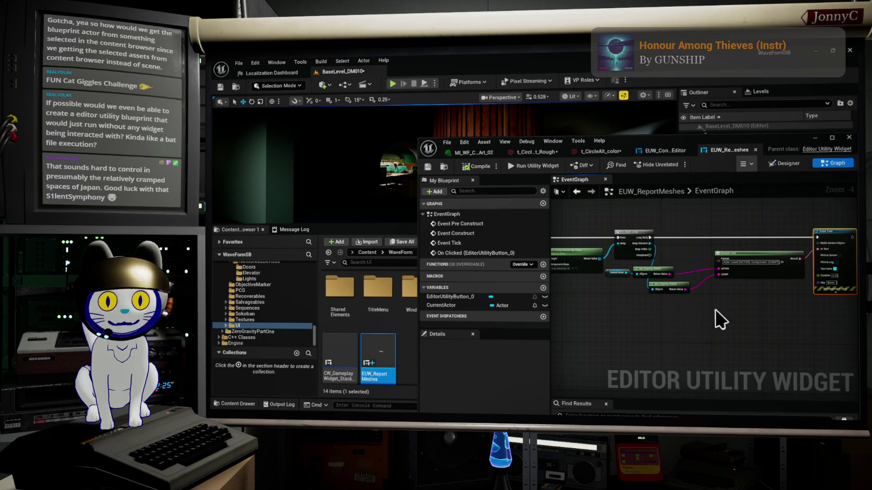
- Open the Blueprint Debugger from Tools > Debug and float it as its own window
left_click(300, 63)
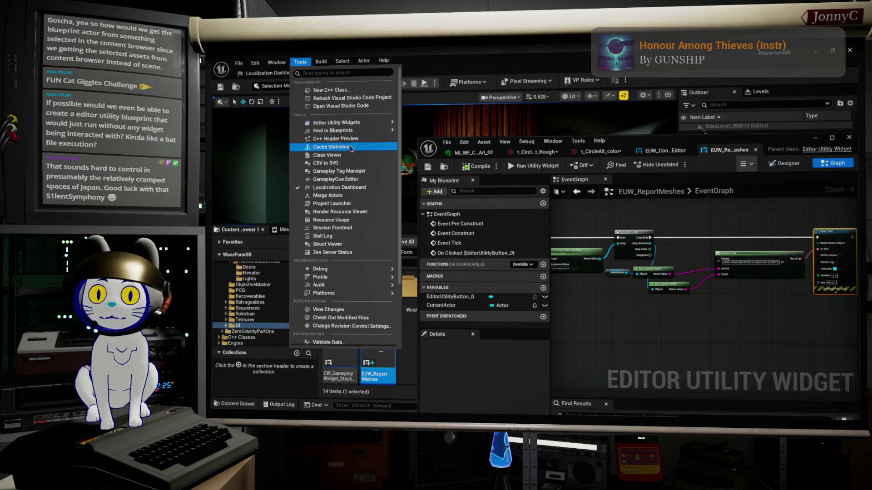
mouse_move(372, 133)
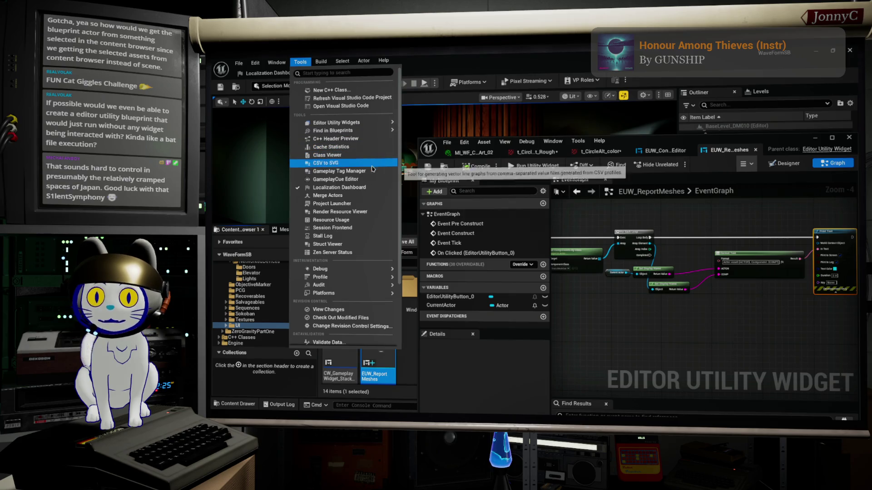
mouse_move(376, 273)
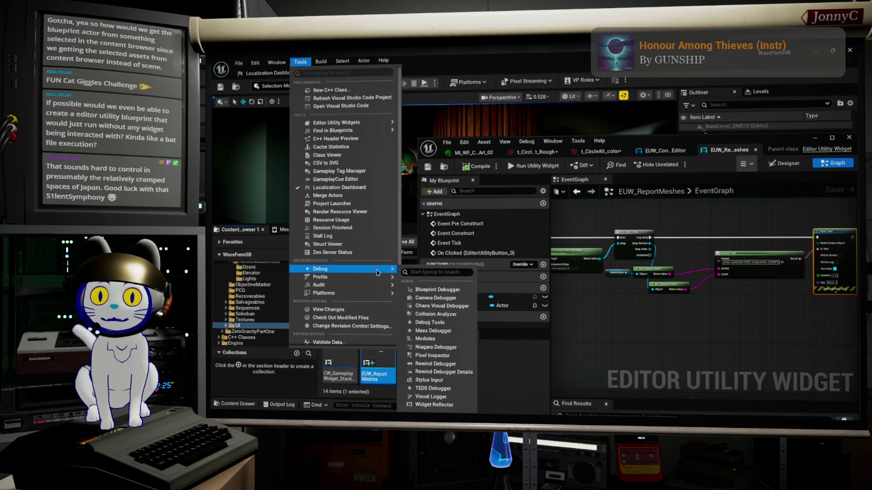
left_click(438, 290)
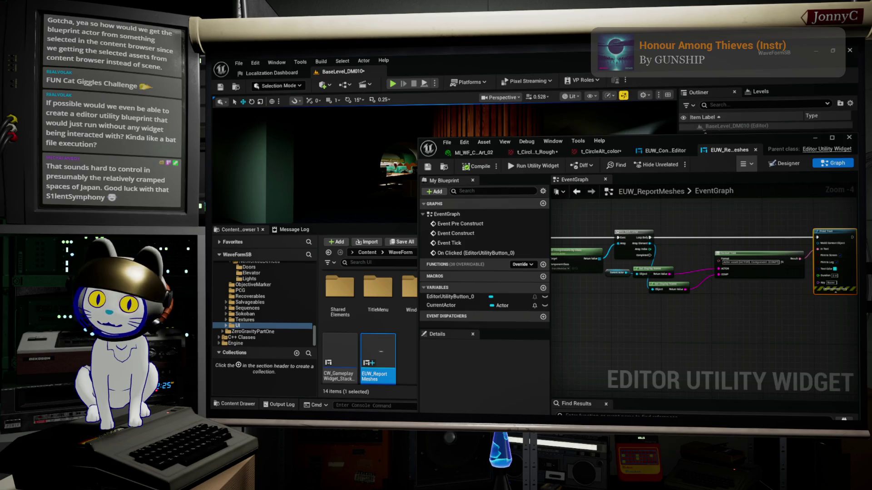
mouse_move(809, 405)
left_mouse_down()
mouse_move(690, 204)
mouse_move(593, 141)
left_mouse_up()
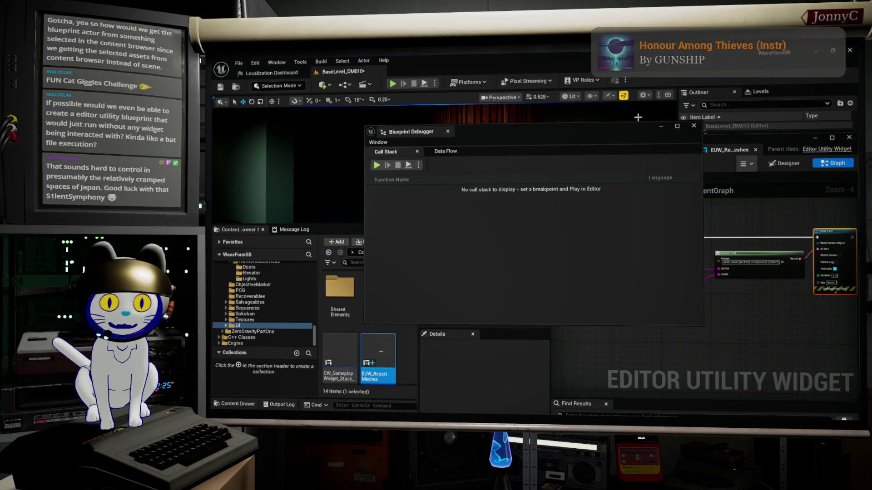
- Minimize the debugger, move the widget blueprint editor aside, and run the utility widget
left_click(662, 128)
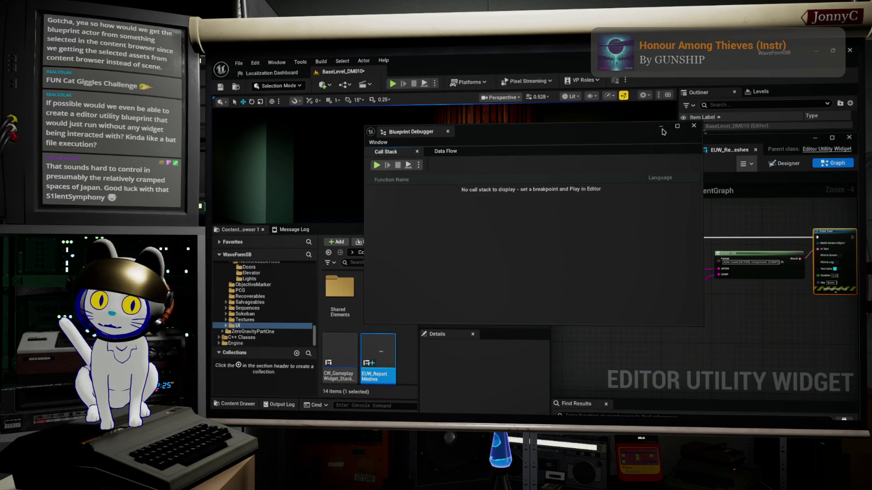
mouse_move(789, 143)
left_mouse_down()
mouse_move(703, 143)
mouse_move(700, 124)
left_mouse_up()
left_click(445, 146)
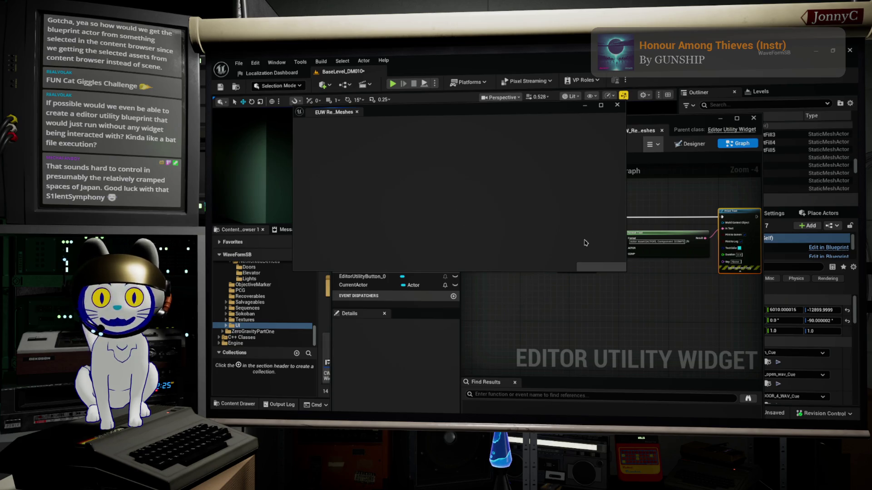
- Close the running widget, select EditorUtilityButton_0 in Designer, and set its anchor to centre
left_click(617, 106)
left_click(690, 144)
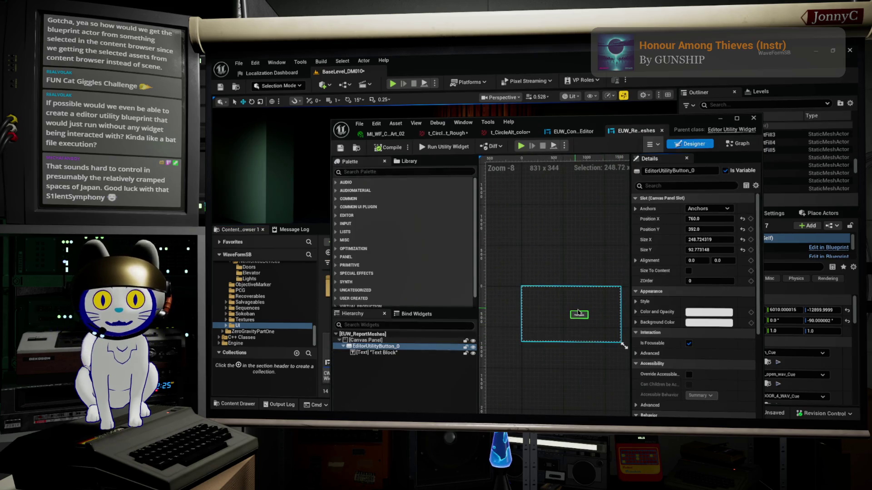
left_click(401, 347)
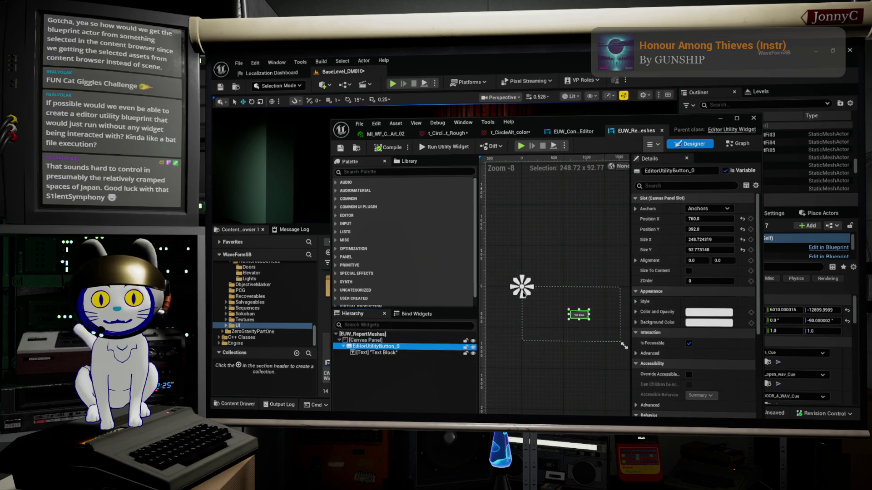
left_click(705, 211)
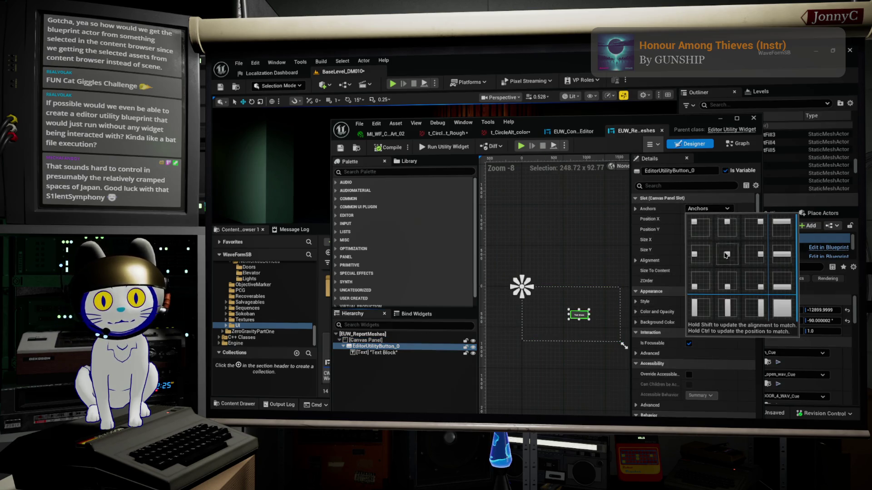
left_click(700, 255)
- Set the button's alignment to 0.5, 0.5
scroll(558, 324, "up", 4)
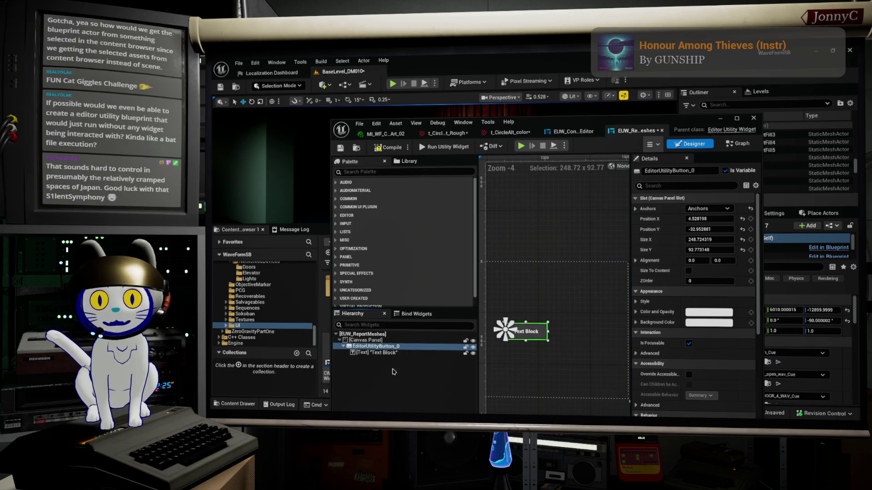
left_click(702, 260)
left_click(703, 261)
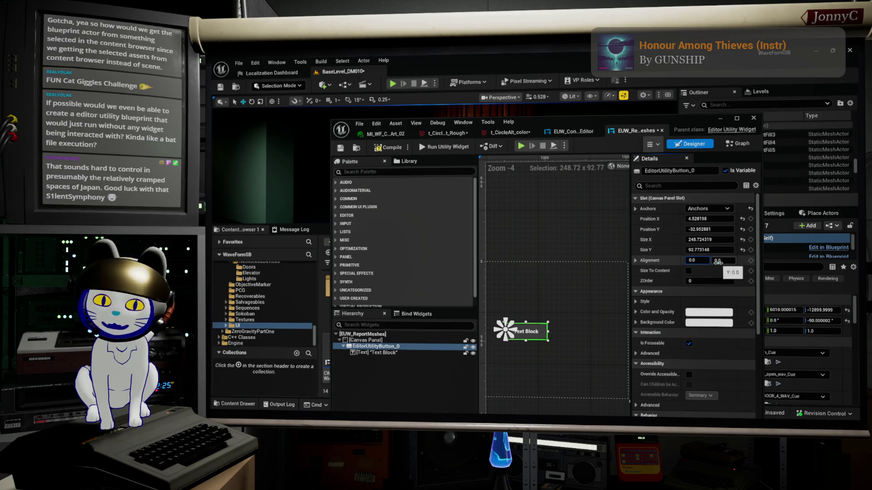
type("0.5")
key("Return")
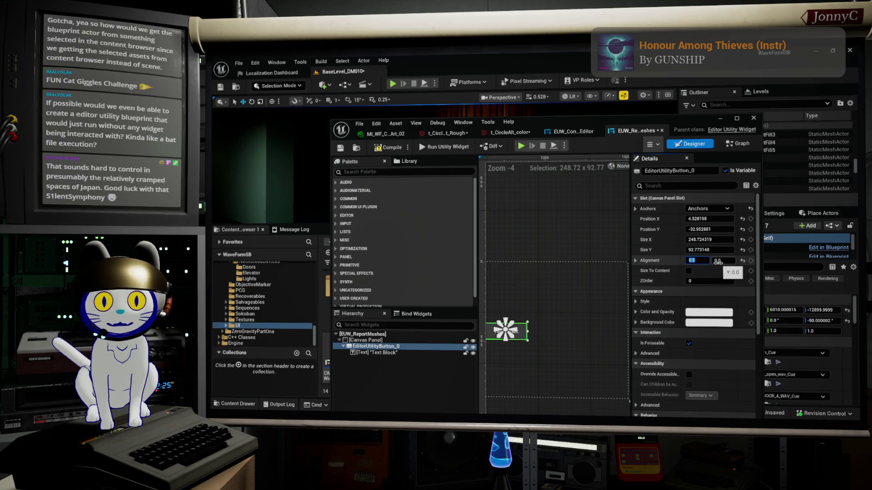
left_click(732, 261)
type("0.5")
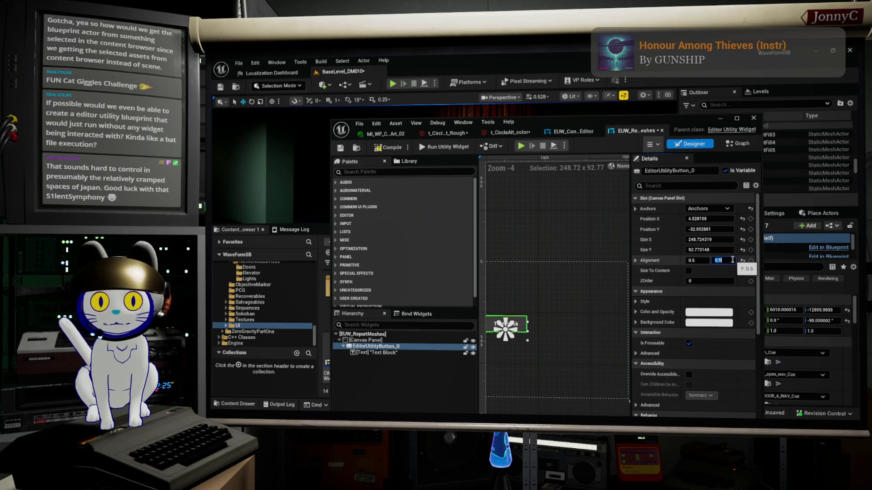
key("Return")
left_click_drag(576, 268, 626, 263)
- Set the button's position X and Y to 0 and save the widget blueprint
left_click(720, 219)
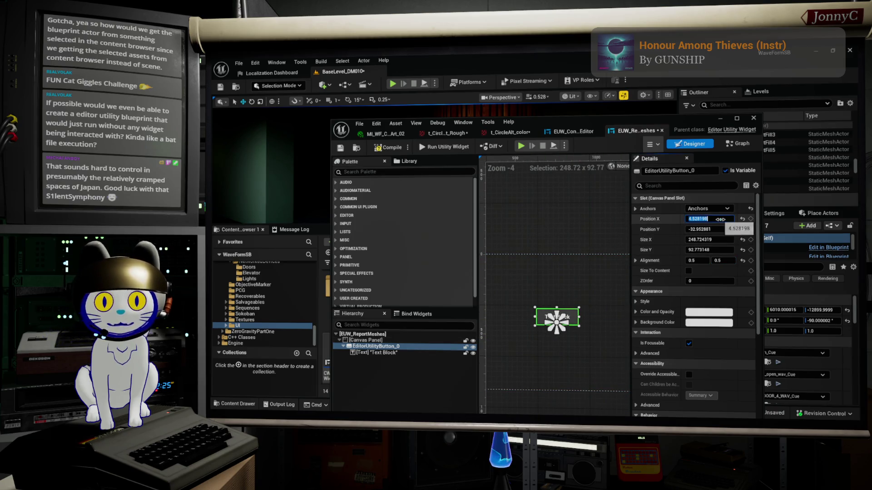
type("0")
key("Tab")
type("0")
key("Return")
scroll(549, 302, "up", 3)
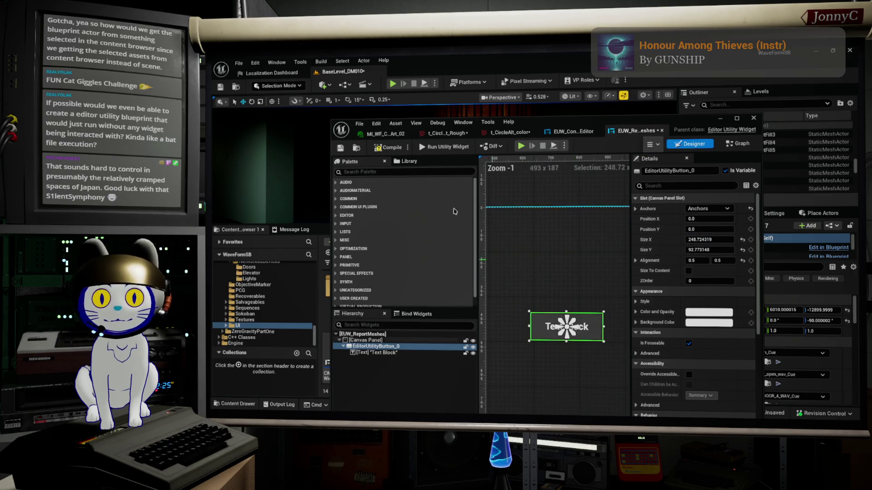
left_click(340, 148)
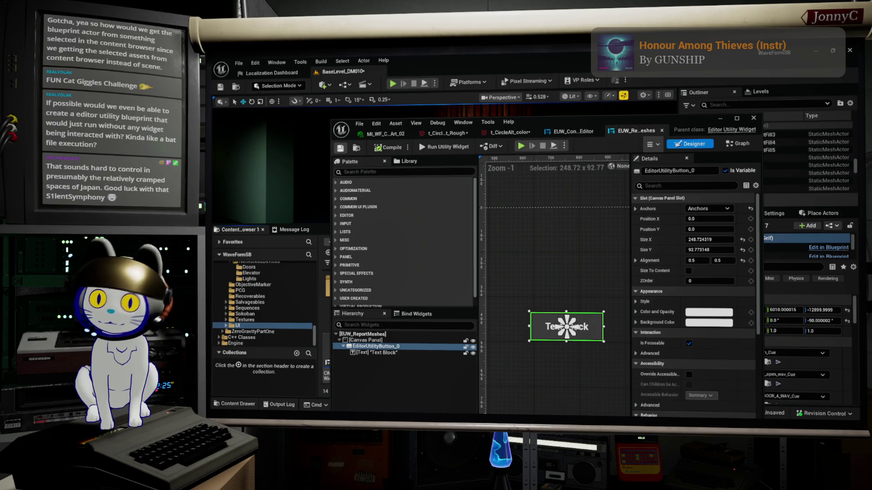
- Test the widget's centred Text Block button and move the widget window to the upper right
mouse_move(584, 137)
left_mouse_down()
mouse_move(718, 101)
mouse_move(612, 197)
left_mouse_up()
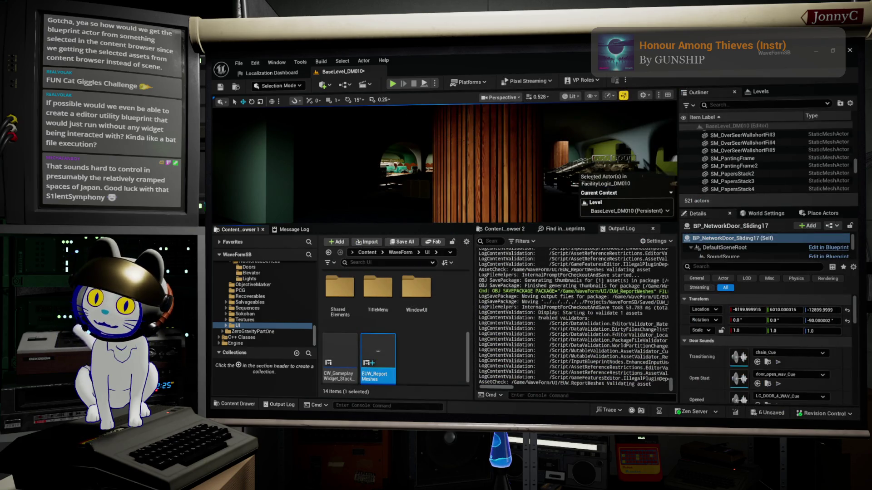
left_click(457, 197)
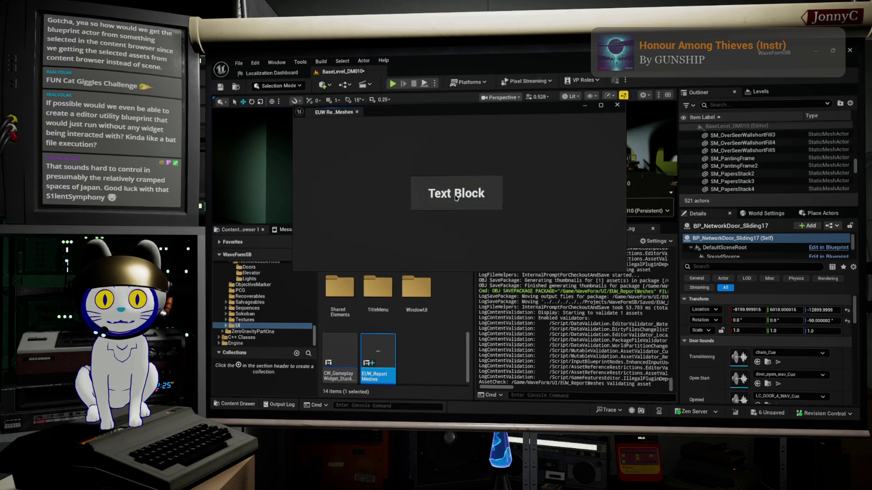
left_click(456, 197)
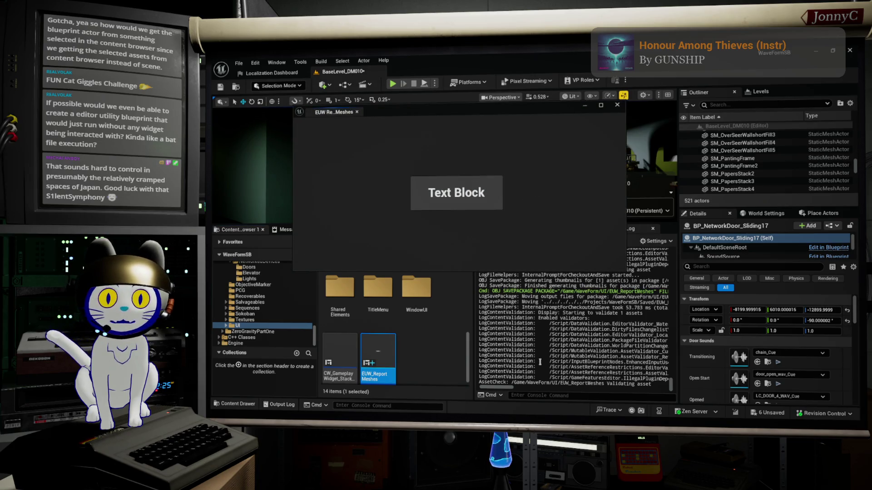
scroll(377, 354, "up", 1)
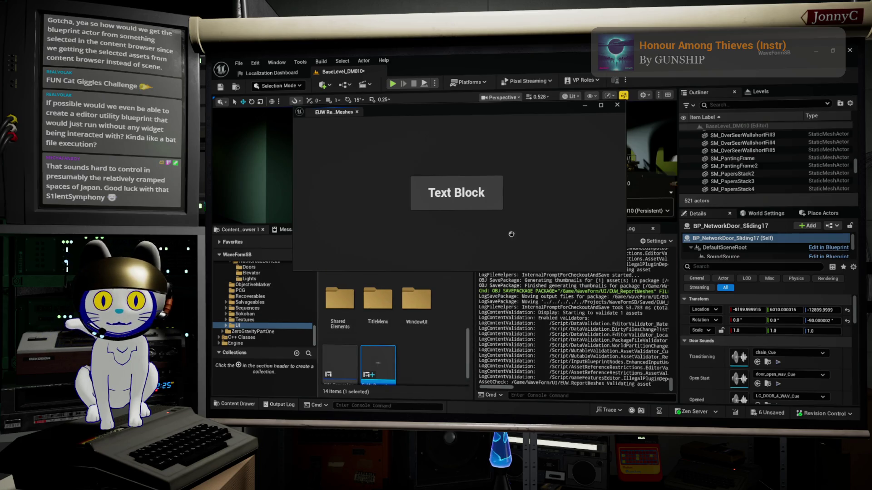
left_click_drag(487, 110, 758, 81)
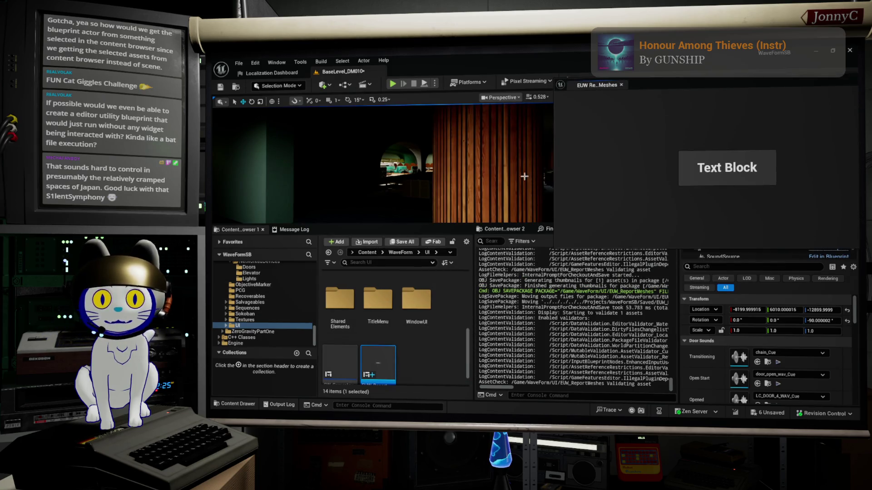
- Select a pillar, focus on it, then select the arcade cabinet and find its blueprint
left_click(488, 182)
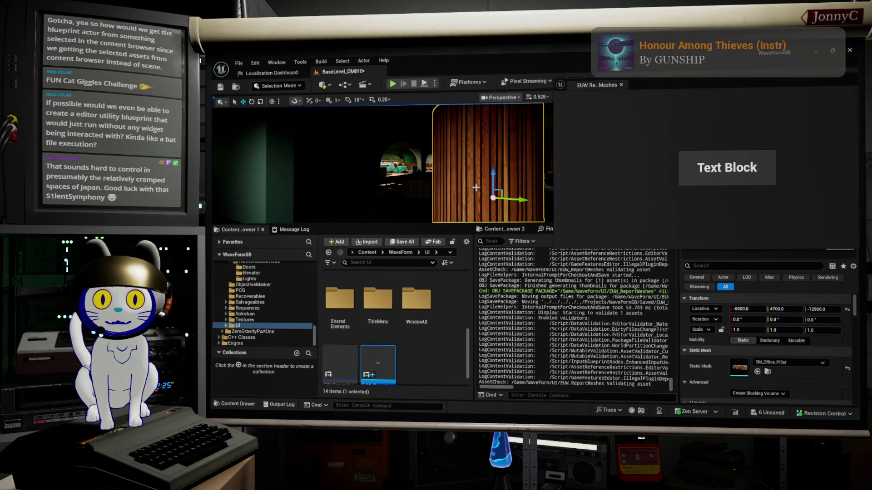
left_click(768, 372)
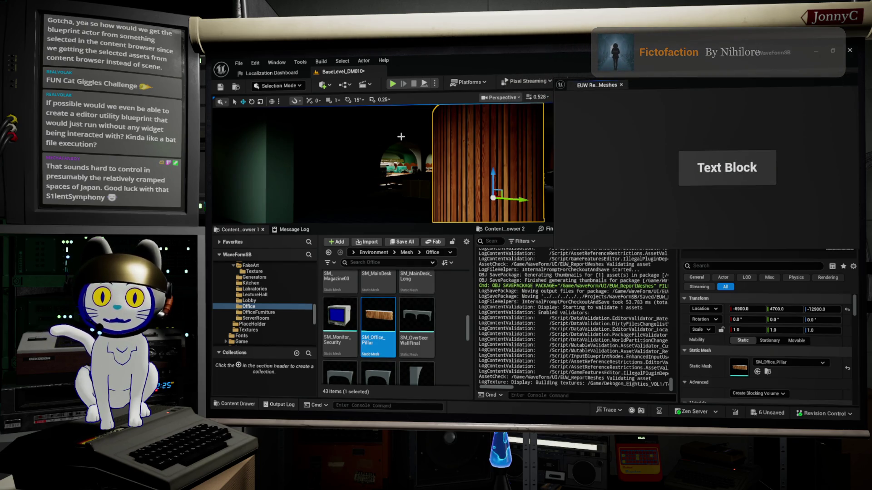
key("f")
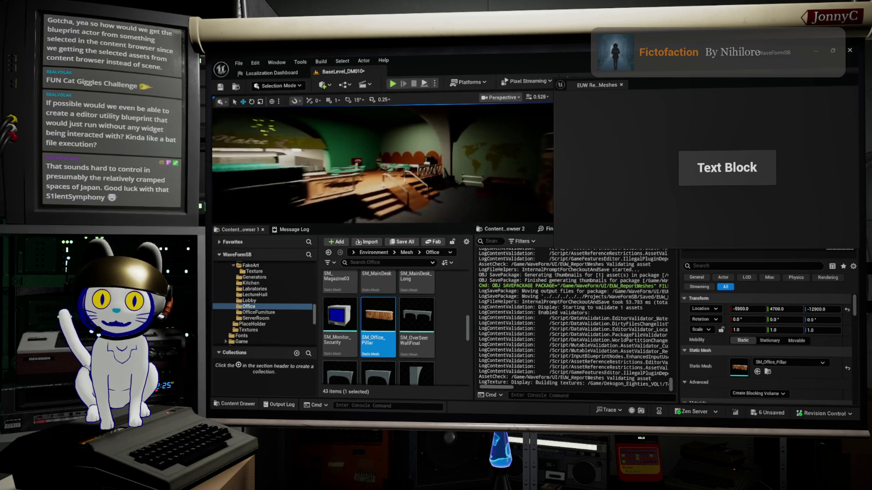
left_click(437, 152)
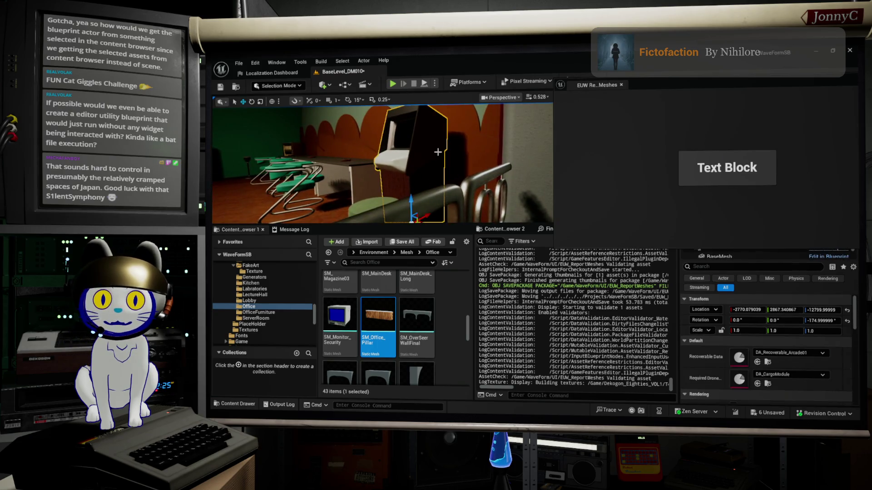
key("ctrl+b")
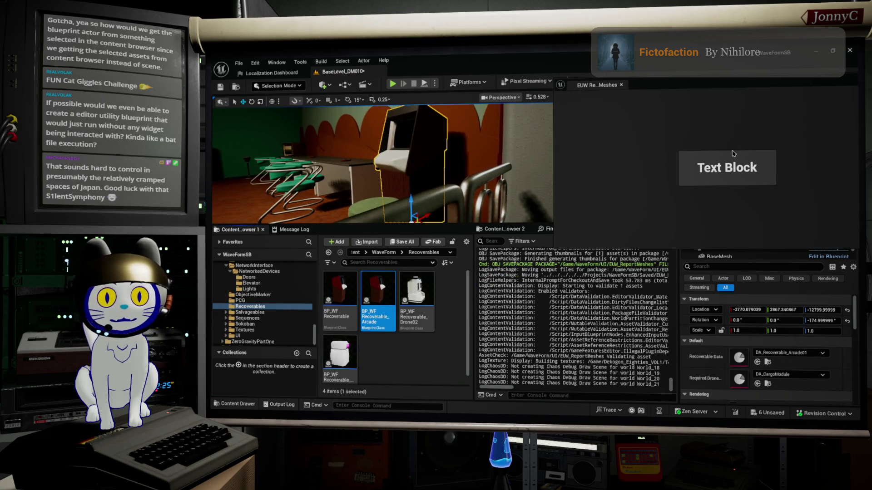
left_click_drag(741, 92, 605, 105)
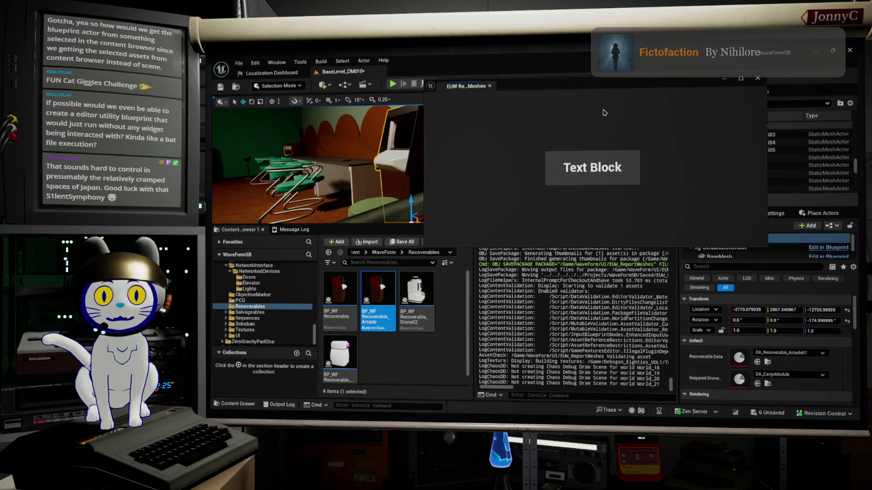
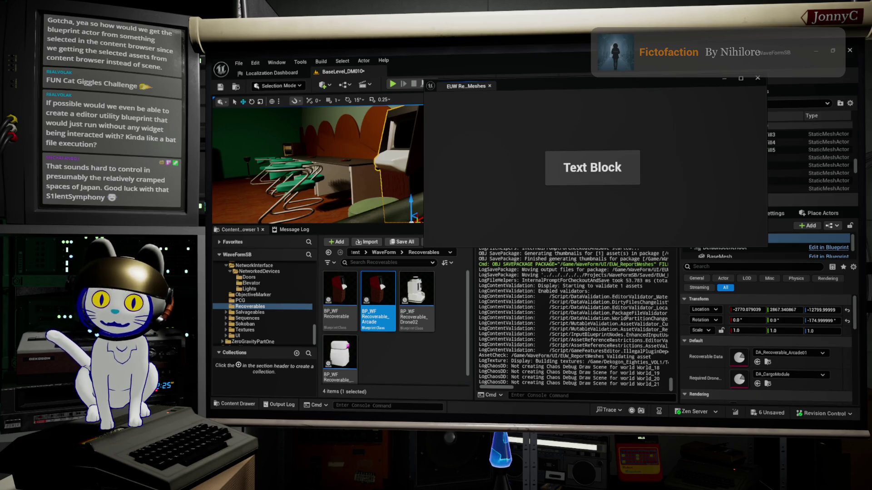
- Close the running widget and return to the EUW_ReportMeshes event graph
left_click(719, 62)
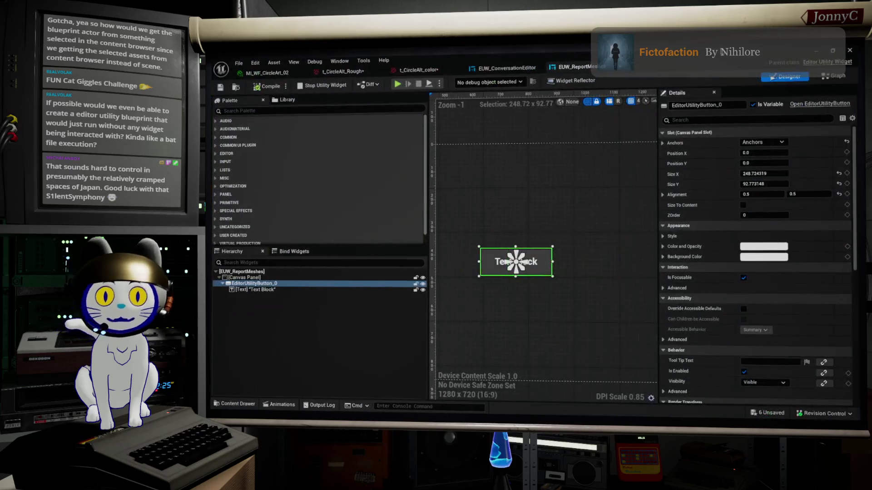
left_click(839, 76)
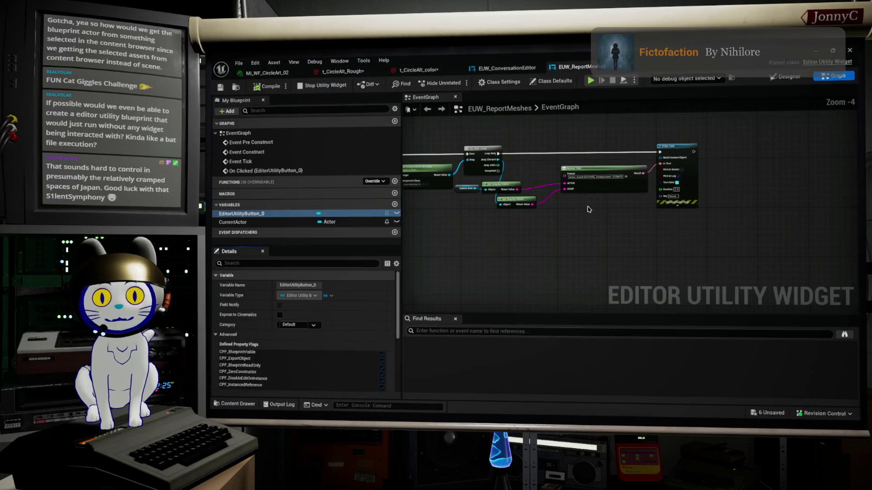
scroll(612, 231, "up", 4)
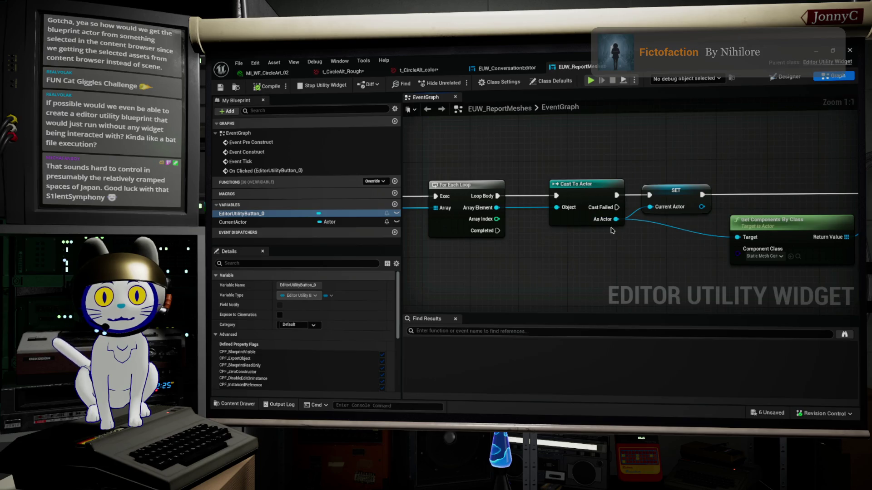
- Add a Get Display Name node fed by the loop's Array Element
mouse_move(497, 207)
left_mouse_down()
mouse_move(549, 210)
mouse_move(563, 267)
left_mouse_up()
type("p")
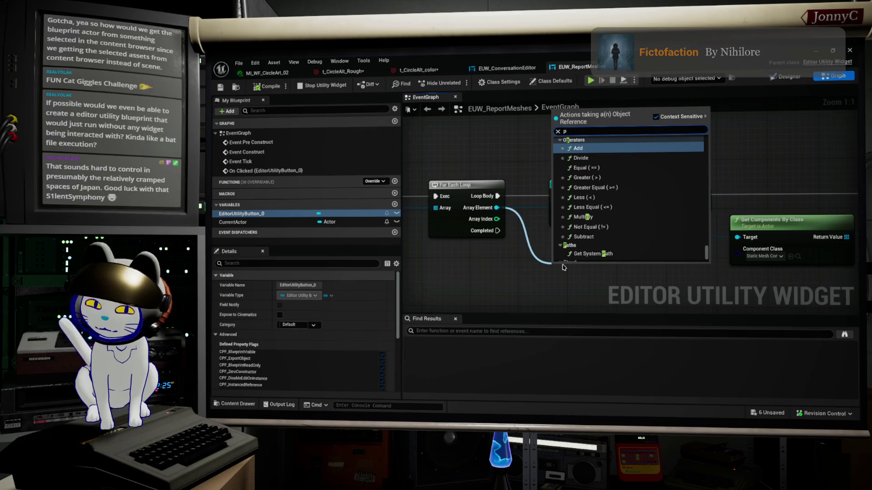
key("BackSpace")
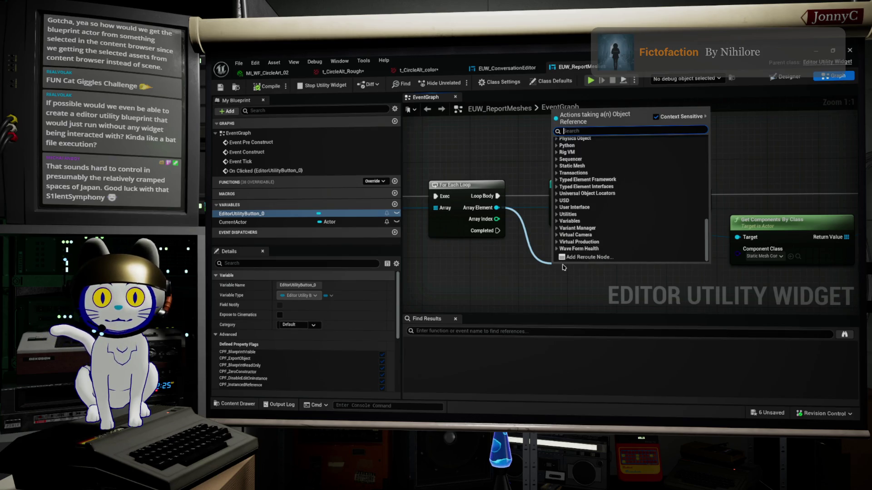
type("name")
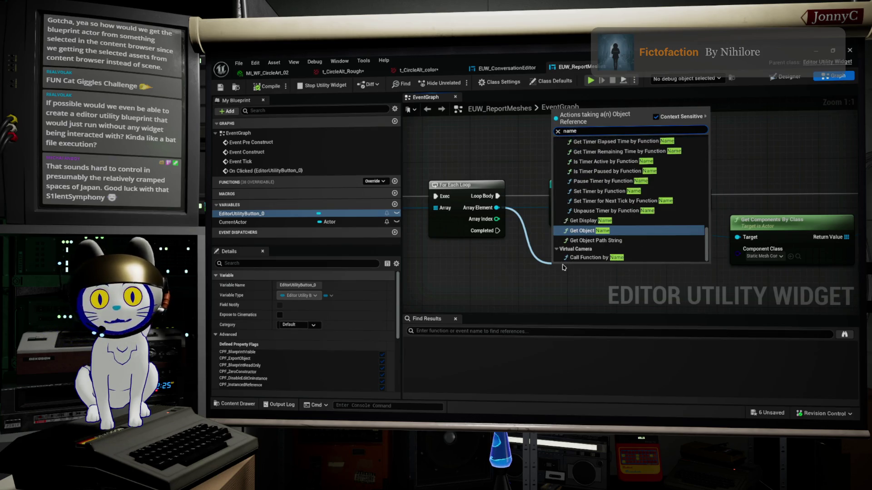
left_click(590, 220)
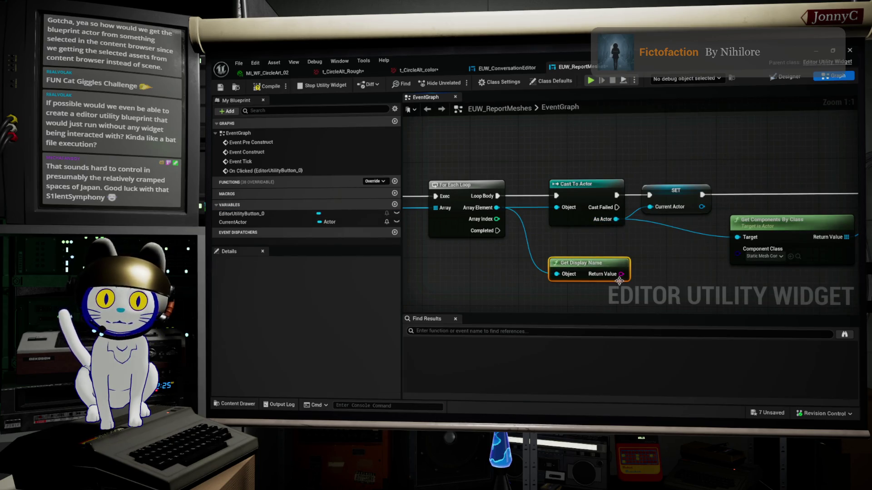
- Place a Print Text node in the graph next to Get Display Name
left_click_drag(620, 274, 662, 271)
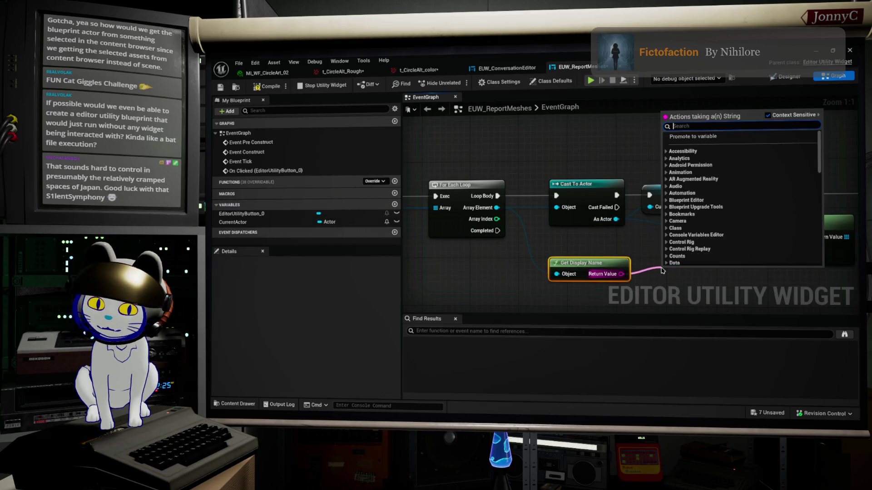
type("print tex")
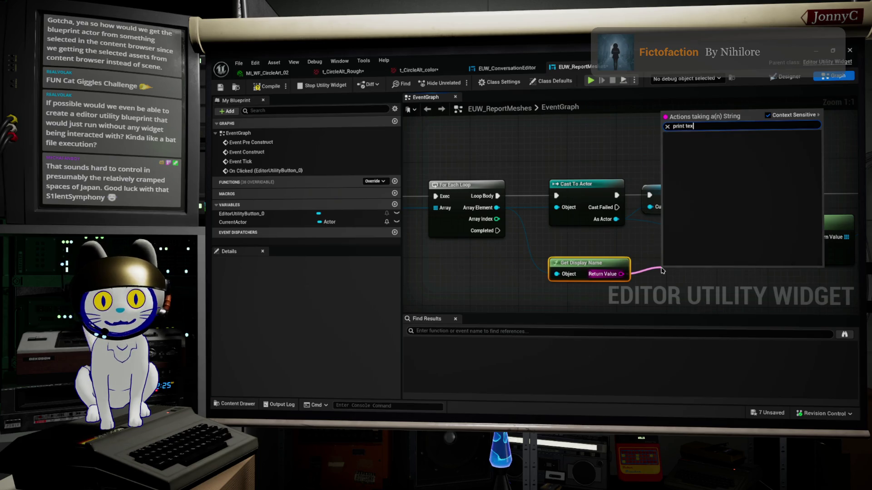
left_click(672, 293)
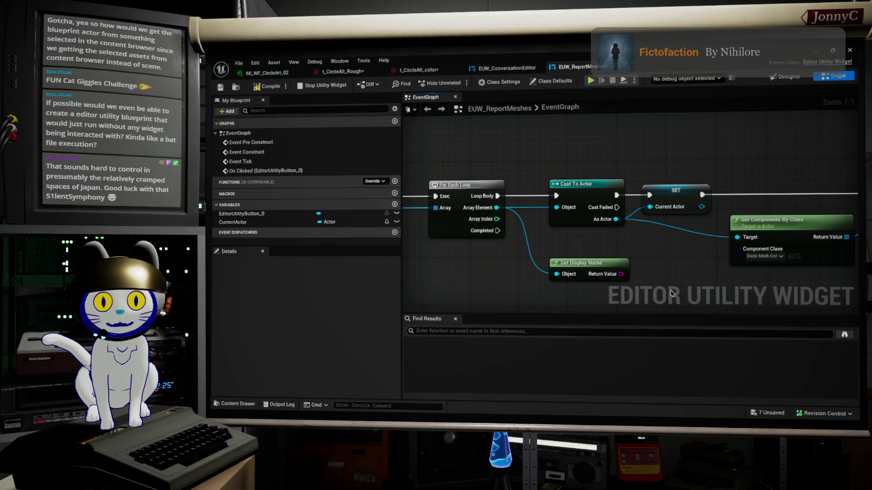
right_click(672, 293)
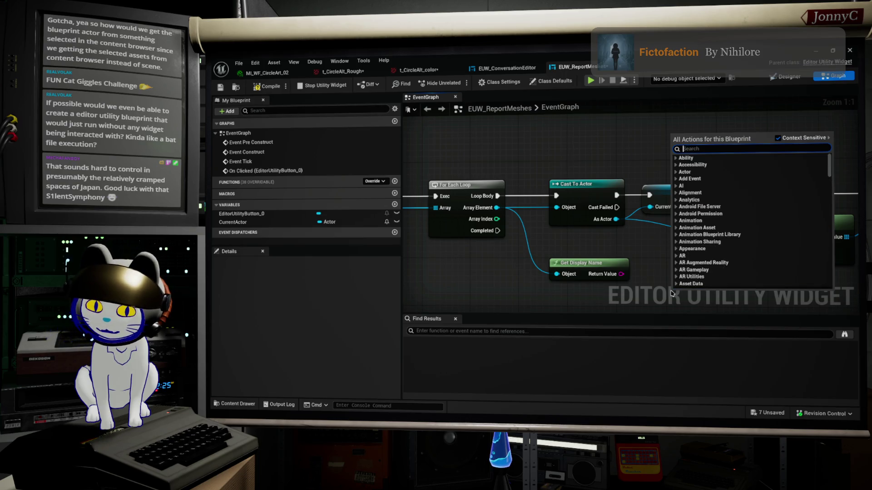
type("print text")
key("Return")
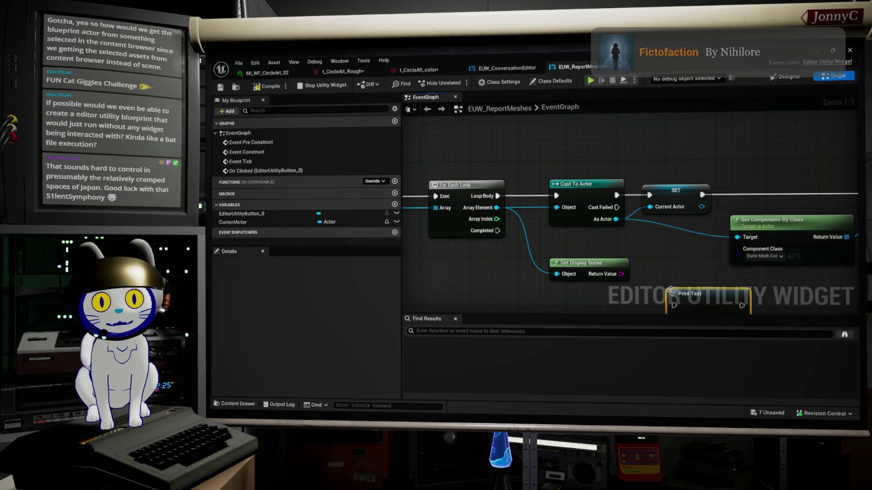
- Shift the post-loop nodes right and position Get Display Name and Print Text beneath the loop
scroll(521, 229, "down", 6)
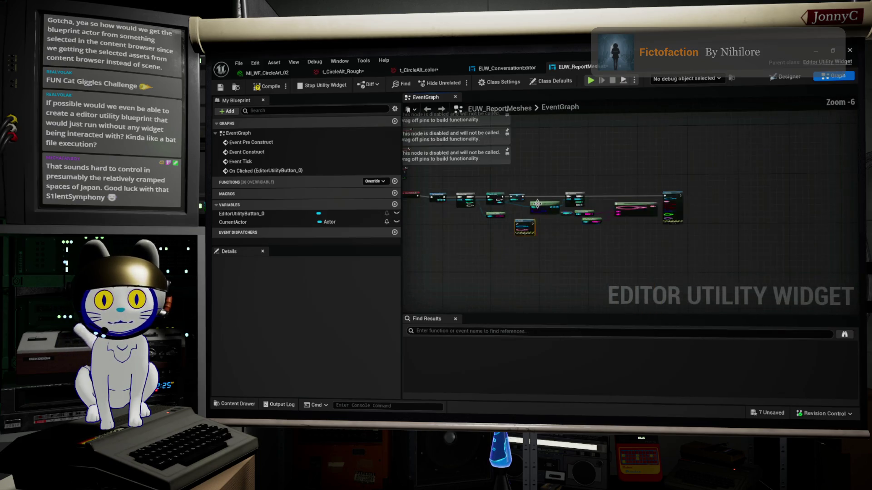
left_click_drag(495, 193, 678, 243)
scroll(474, 204, "up", 3)
left_click_drag(525, 184, 630, 185)
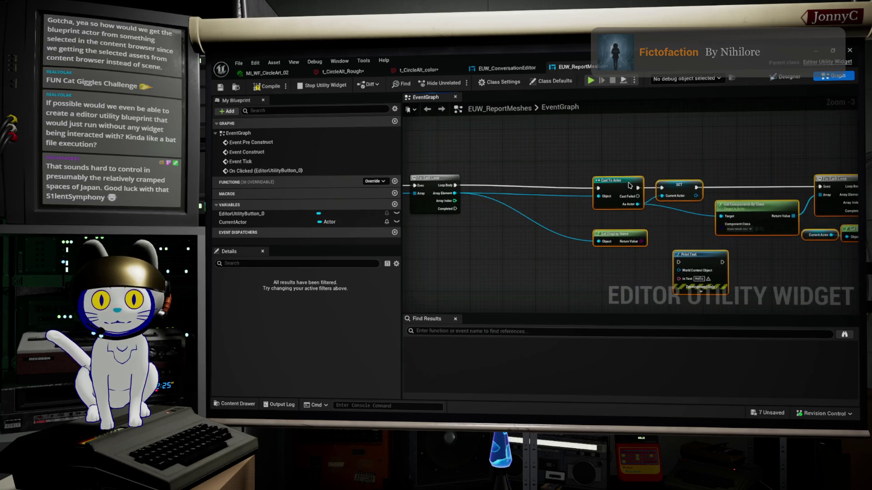
left_click_drag(608, 234, 530, 227)
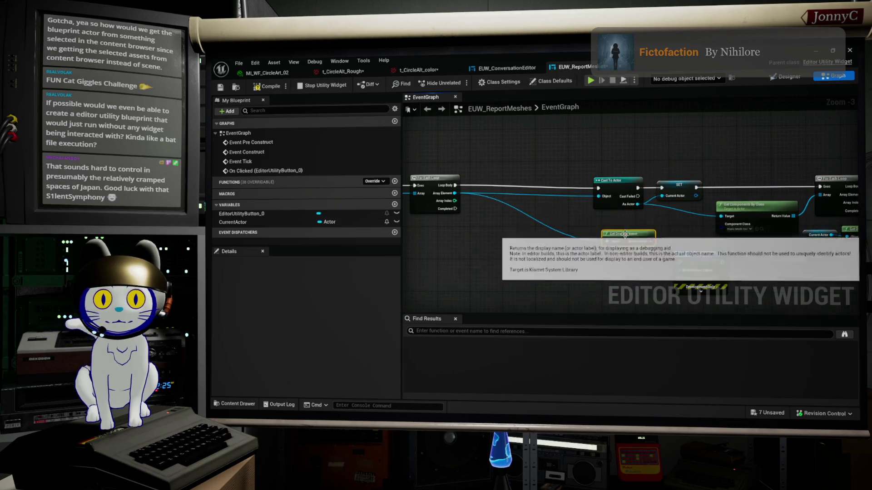
mouse_move(719, 266)
left_mouse_down()
mouse_move(525, 172)
mouse_move(619, 207)
left_mouse_up()
- Wire Loop Body through Print Text to Cast To Actor, feeding the display name into In Text
scroll(524, 171, "up", 3)
left_click_drag(493, 214, 582, 202)
left_click_drag(649, 201, 707, 219)
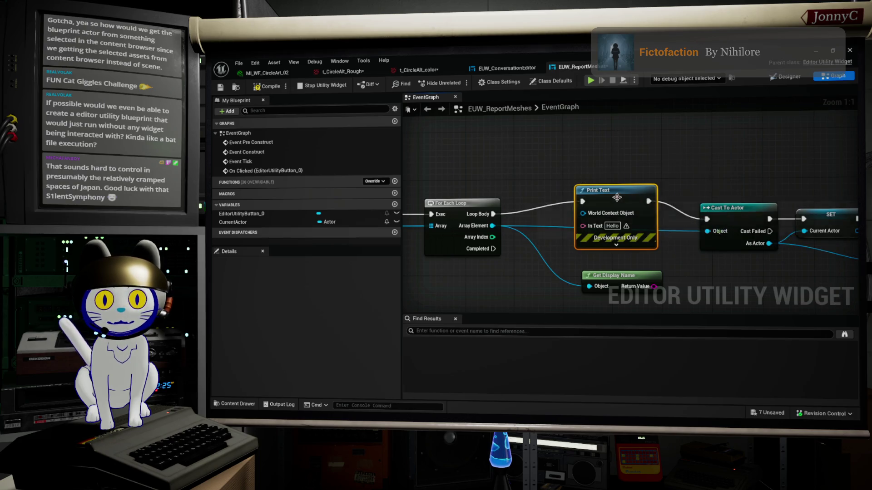
left_click_drag(615, 195, 628, 208)
mouse_move(653, 287)
left_mouse_down()
mouse_move(596, 239)
mouse_move(552, 257)
left_mouse_up()
left_click_drag(636, 280, 568, 280)
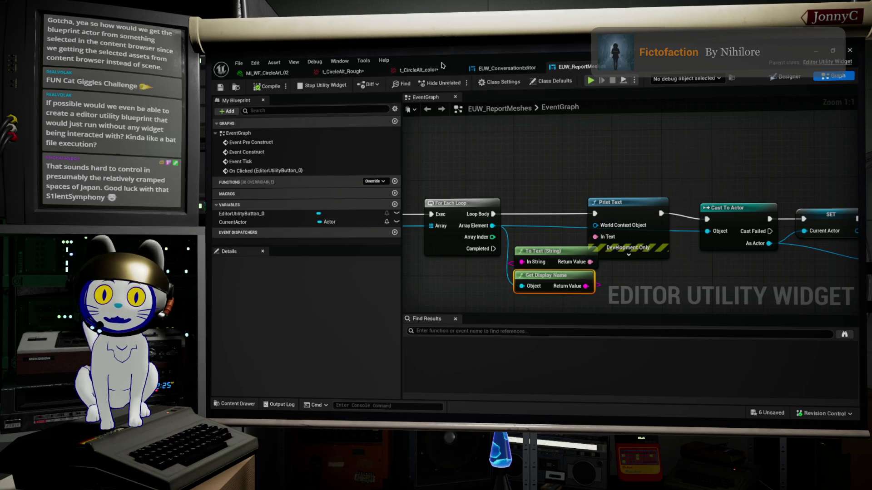
mouse_move(388, 66)
left_mouse_down()
mouse_move(472, 68)
mouse_move(460, 414)
left_mouse_up()
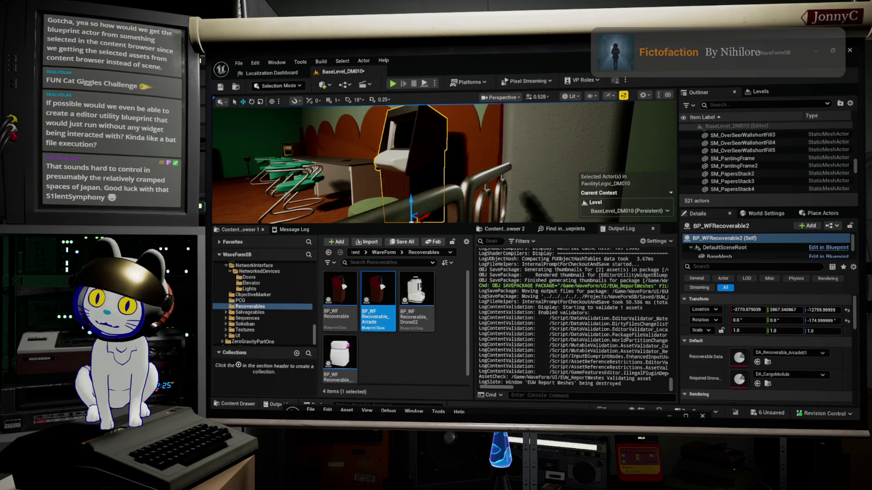
- Run the report widget four times so the log prints BP_WF_Recoverable_Arcade display names
left_click(621, 166)
left_click(621, 166)
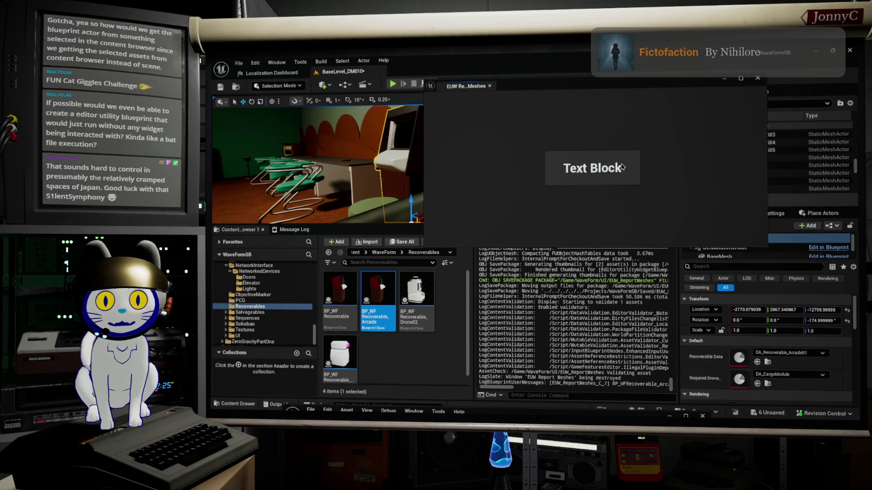
left_click(622, 167)
left_click(622, 167)
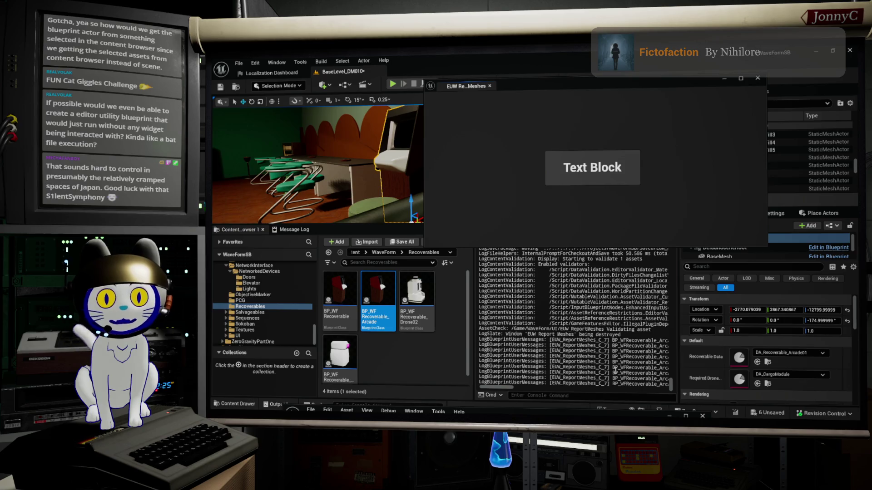
mouse_move(495, 388)
left_mouse_down()
mouse_move(527, 388)
mouse_move(490, 390)
left_mouse_up()
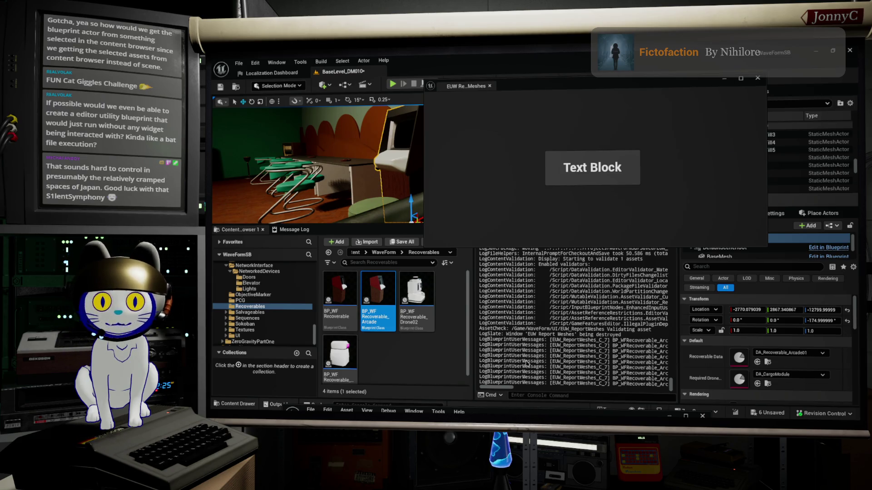
left_click(513, 412)
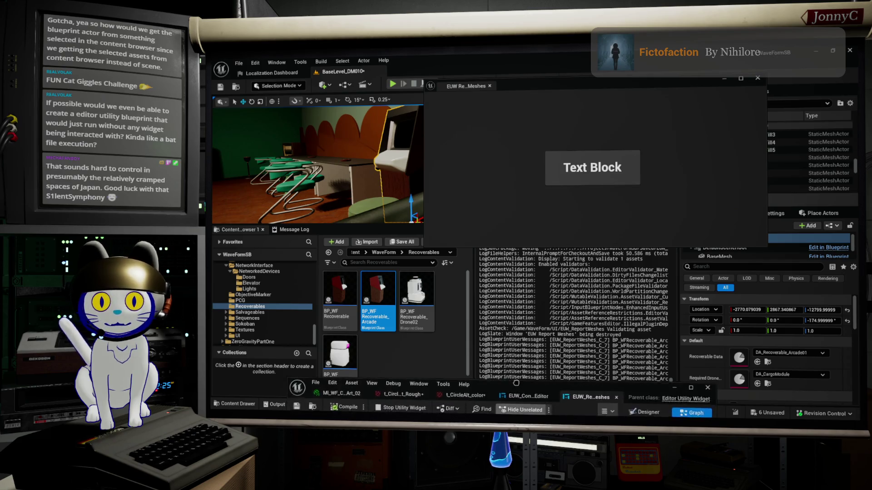
- Pan the event graph back to Get Selected Assets, then switch to the web browser
left_click_drag(666, 238, 607, 222)
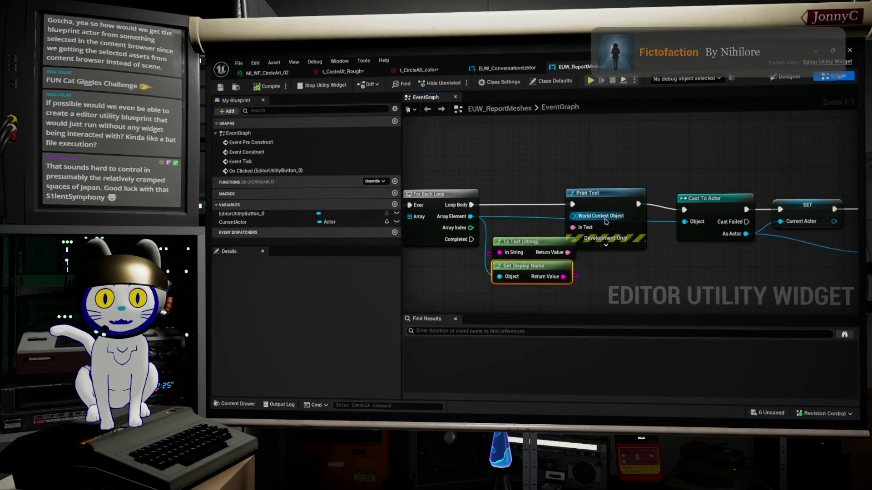
left_click_drag(612, 253, 739, 244)
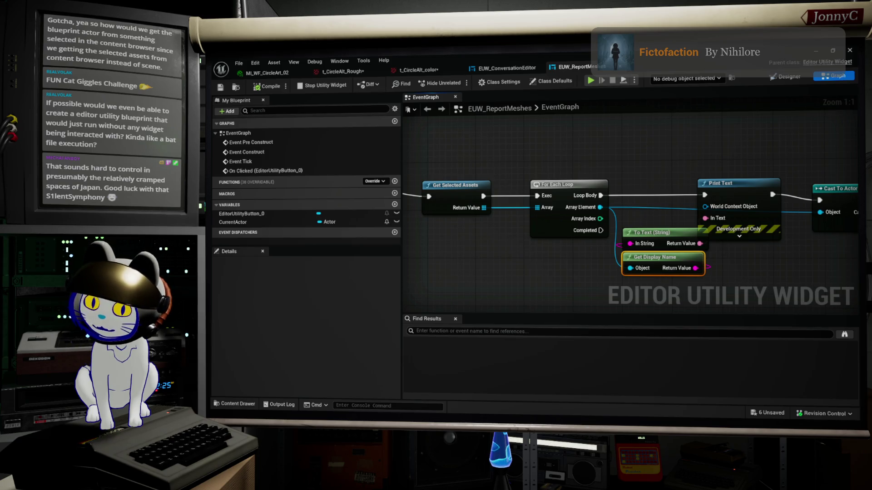
key("alt+Tab")
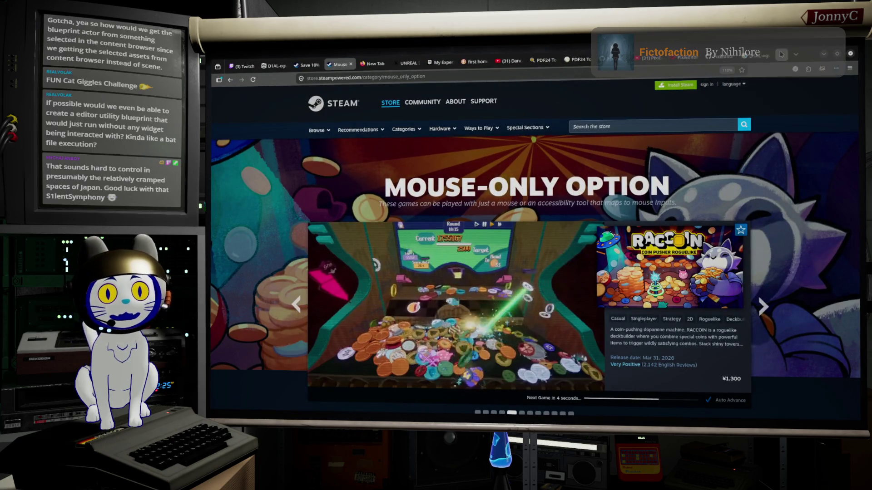
- Load Google's homepage in a new browser tab
left_click(781, 54)
left_click(712, 72)
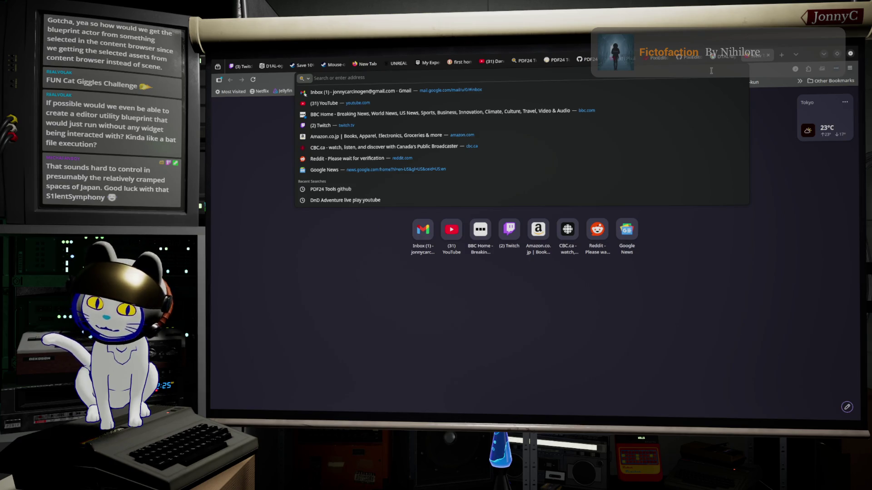
type("google.com")
key("Return")
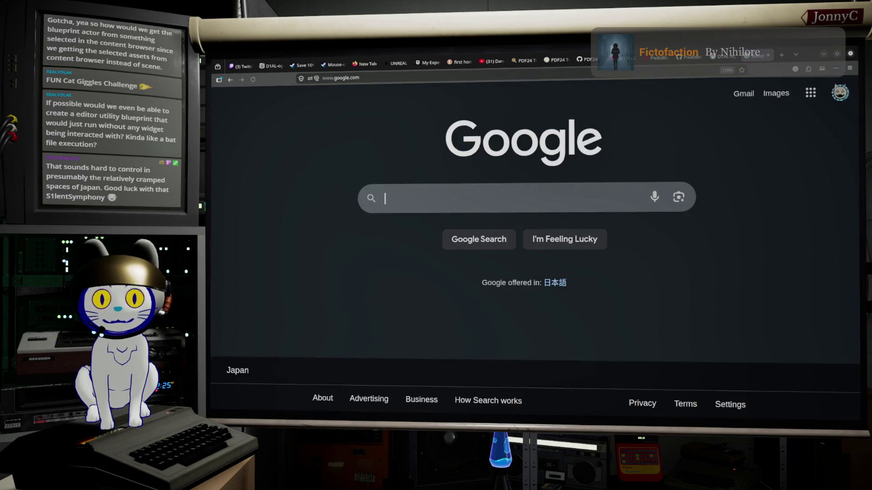
- Search Google for 'Unreral asset to actor casting Utility widget'
left_click(529, 200)
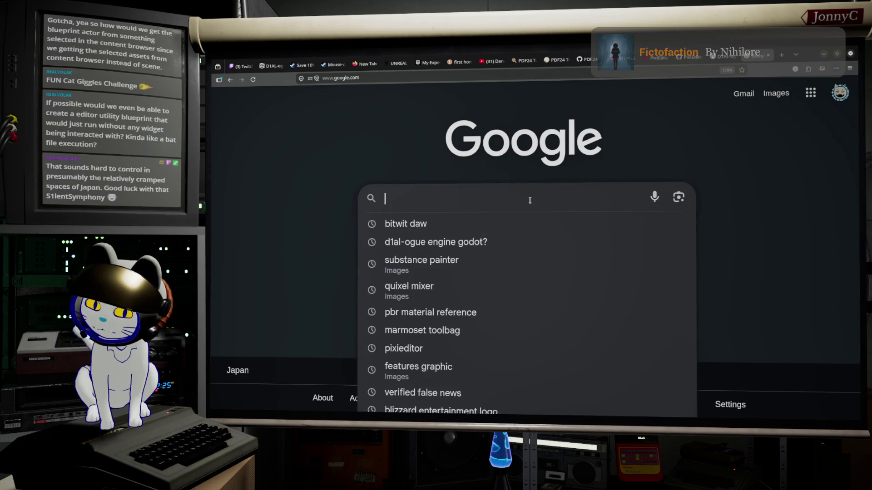
type("Unreral ")
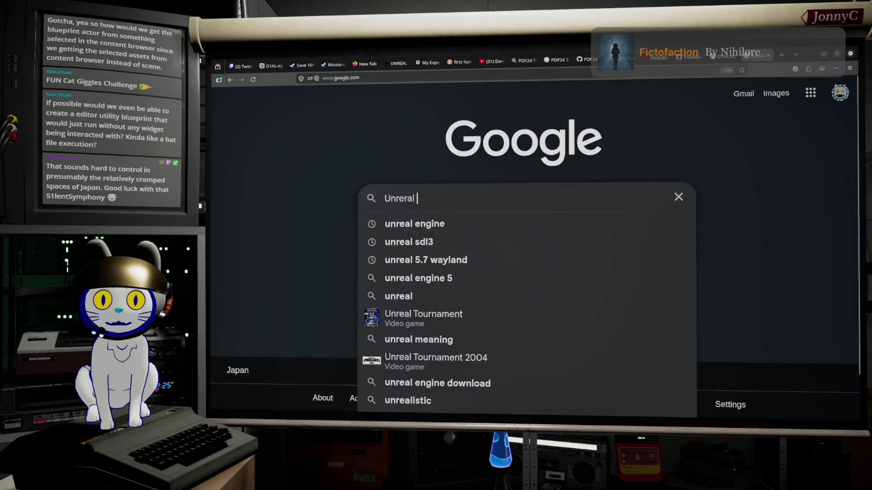
type("asset to")
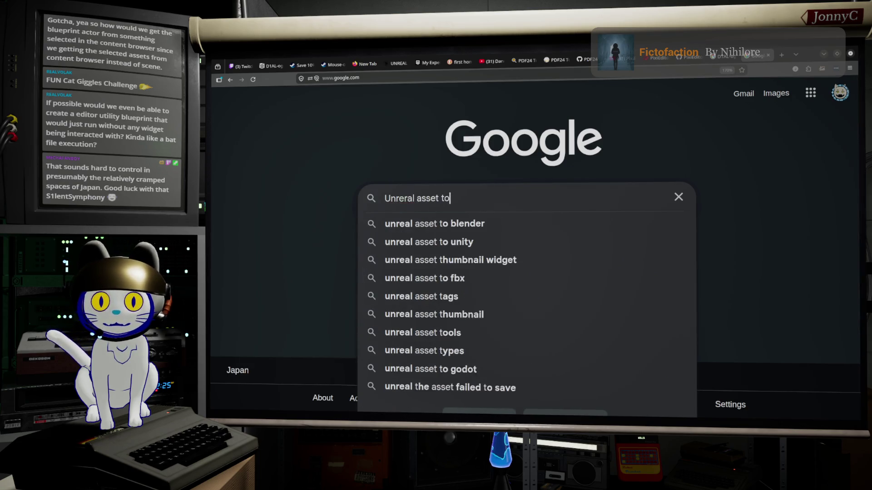
type(" actor casting")
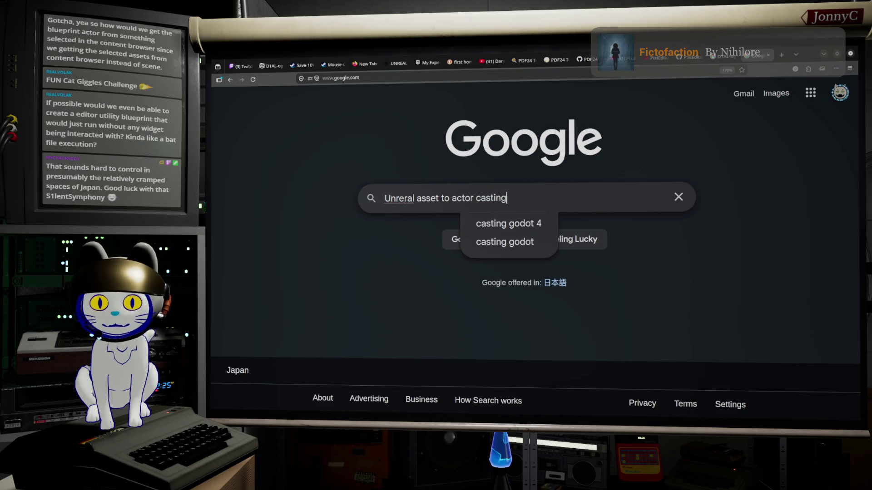
type(" Utility widget")
key("Return")
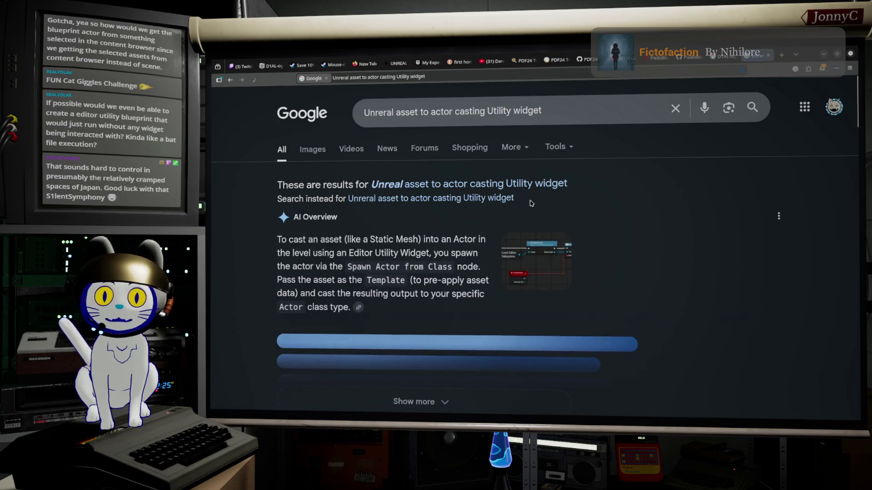
- Expand the AI Overview's full step list, then preview the Reddit blueprint image result
scroll(346, 291, "down", 2)
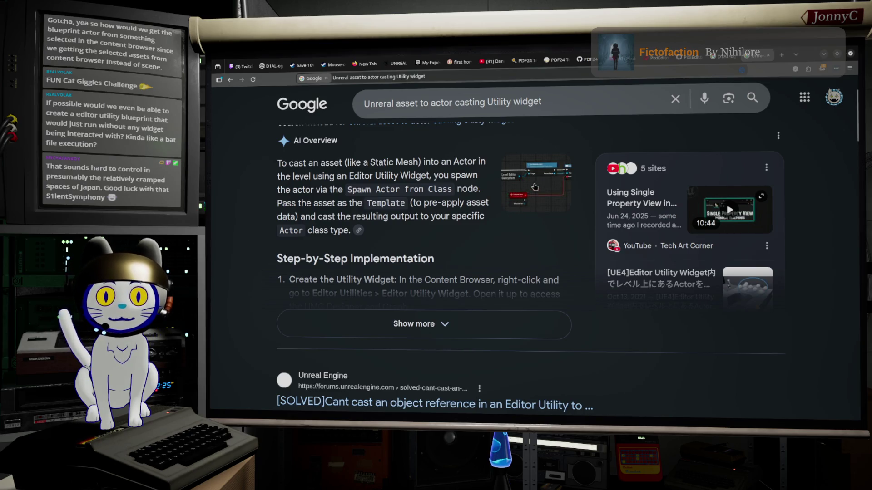
left_click(459, 323)
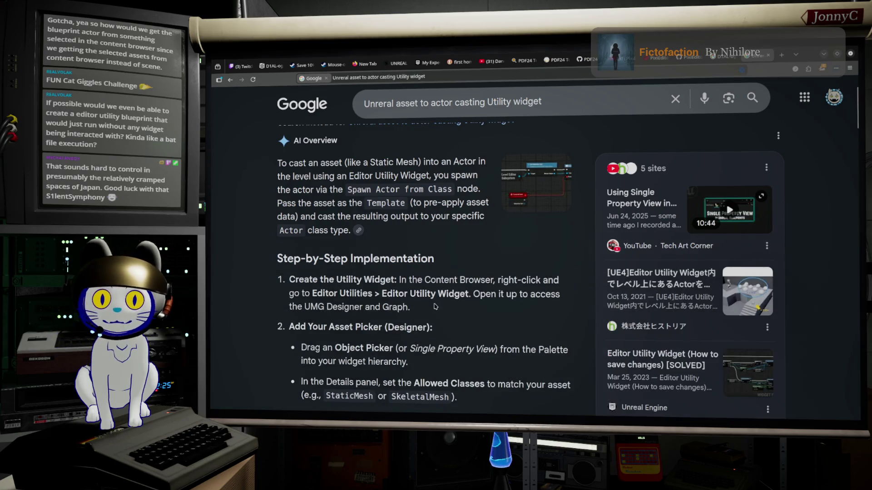
scroll(447, 296, "down", 5)
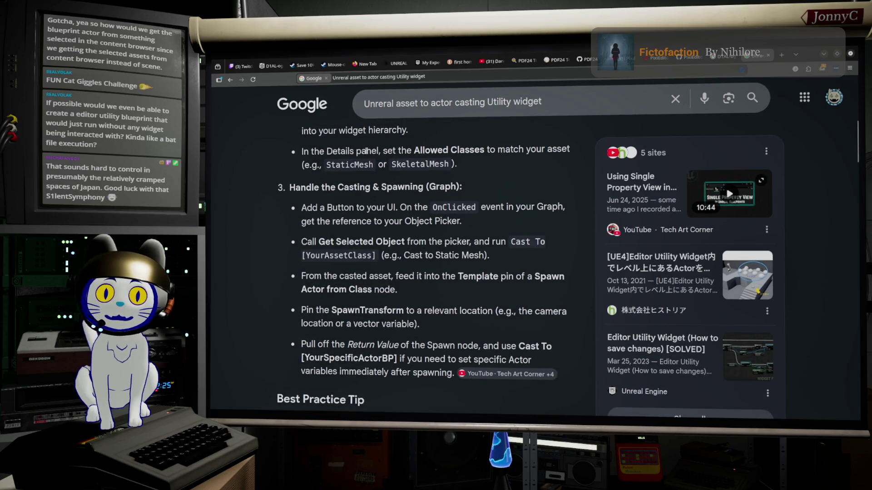
scroll(440, 173, "up", 2)
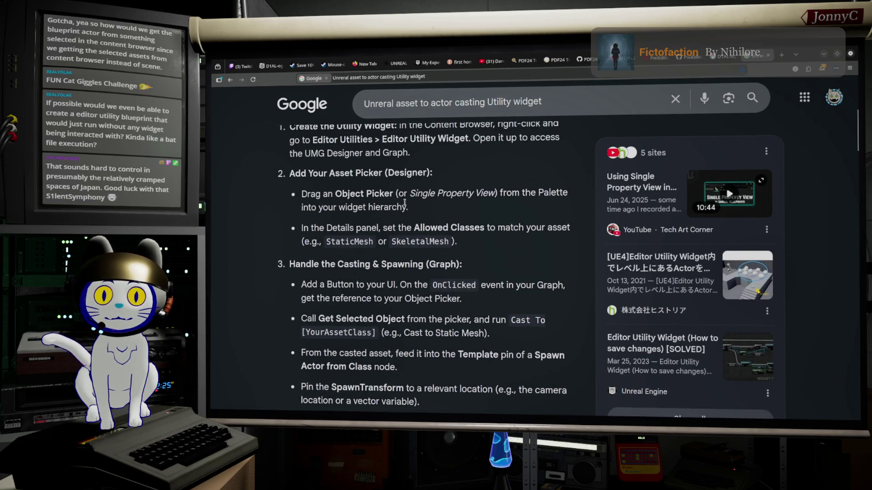
scroll(463, 196, "up", 4)
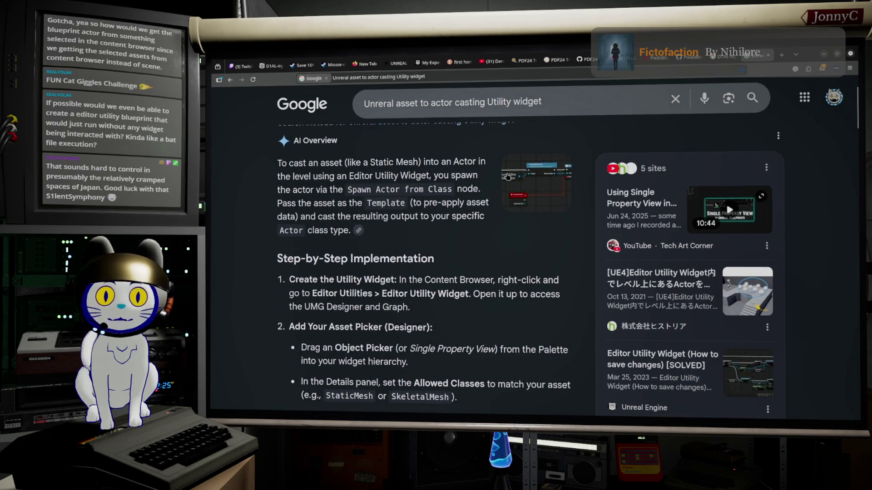
left_click(520, 178)
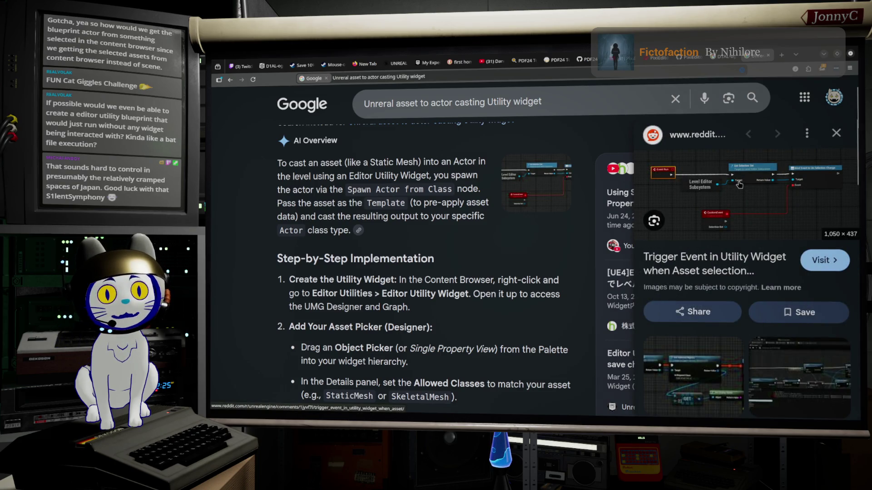
- Visit the Reddit asset-selection thread and view the comment's blueprint screenshot full size
left_click(747, 184)
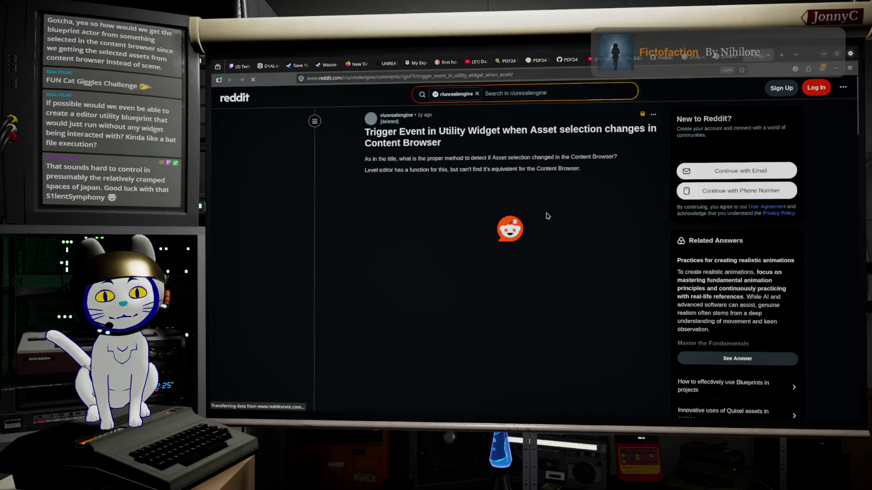
scroll(528, 191, "down", 5)
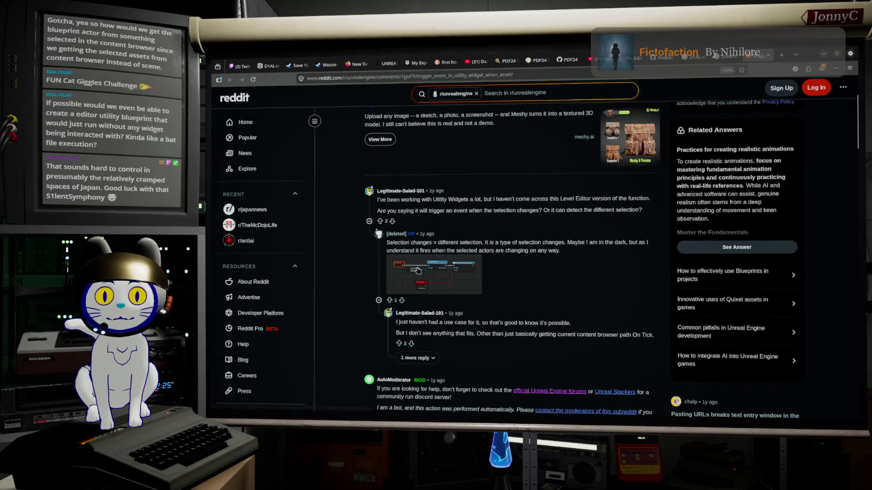
left_click(418, 271)
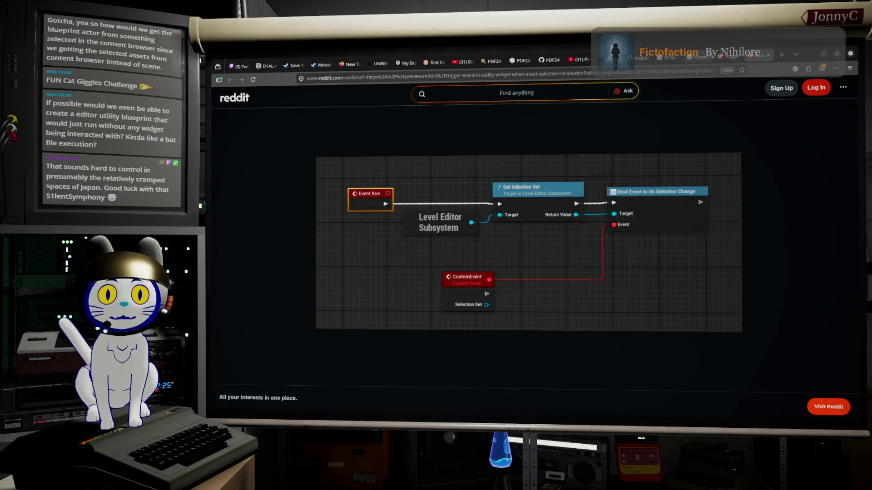
key("alt+Left")
scroll(538, 263, "down", 2)
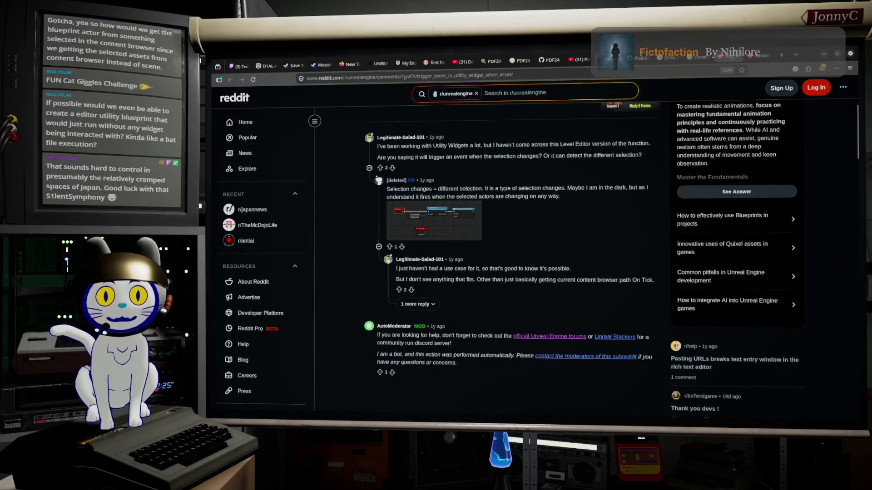
- Return to the Google results and open the [SOLVED] Unreal forum thread on casting object references
key("alt+Left")
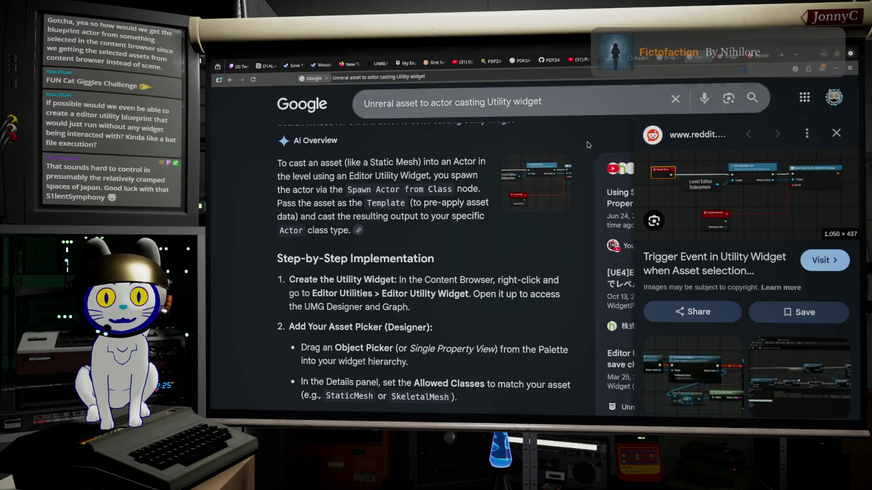
scroll(491, 239, "down", 3)
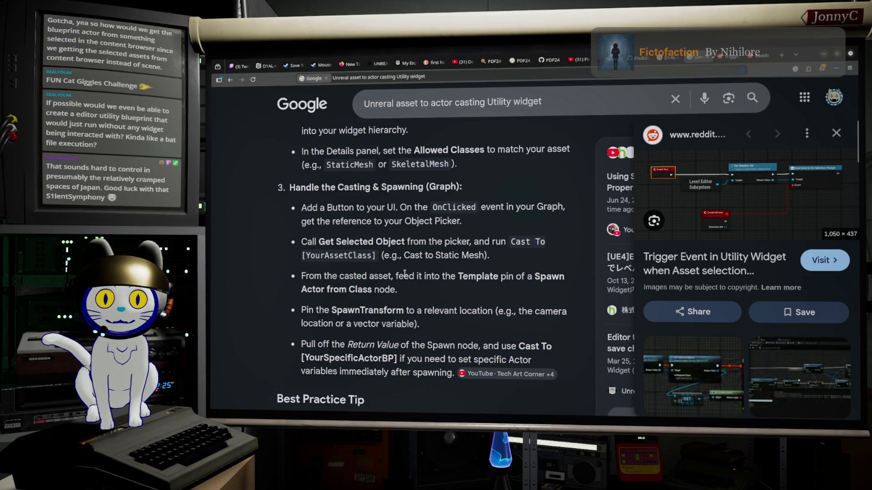
scroll(360, 286, "down", 2)
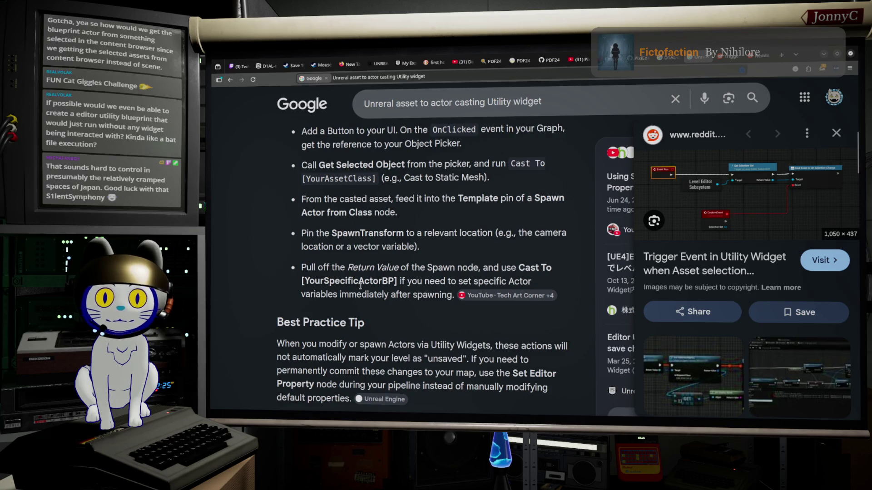
scroll(360, 286, "down", 5)
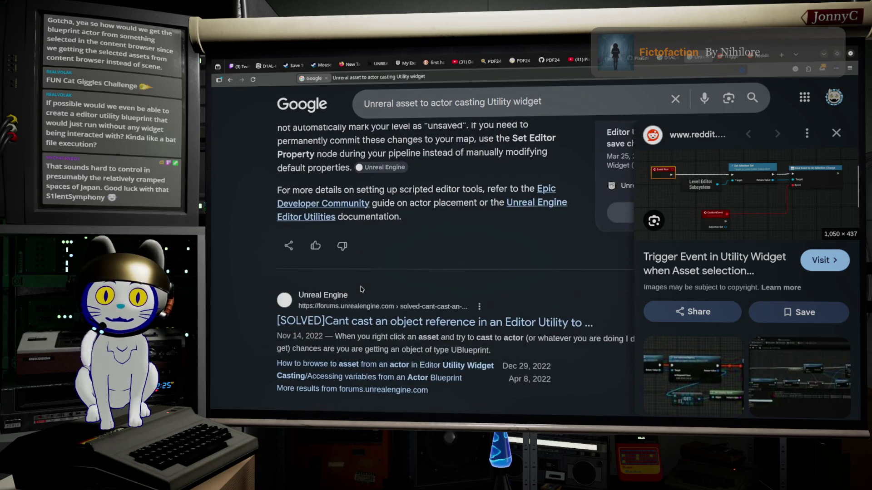
scroll(362, 289, "down", 2)
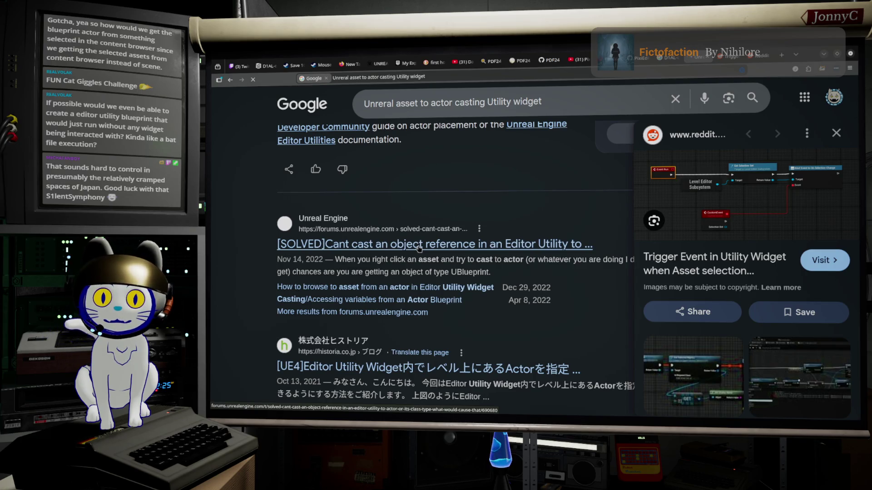
left_click(419, 248)
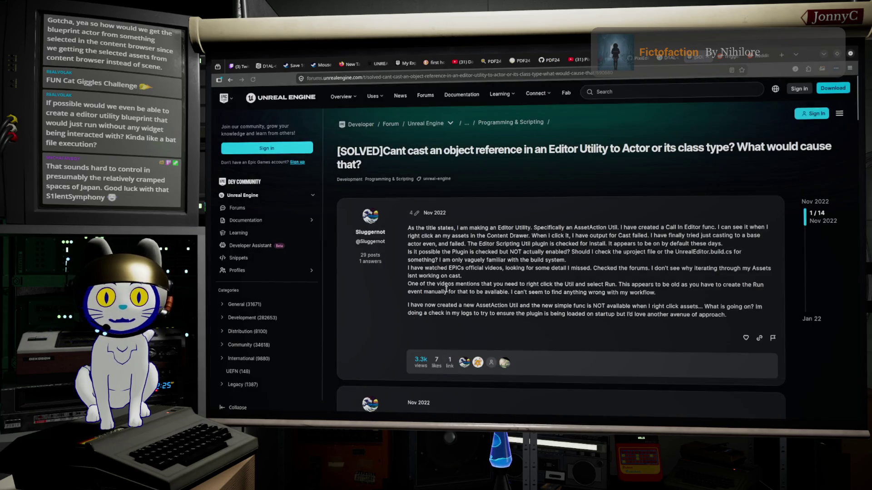
- Read down to the reply about casting to UBlueprint and using GeneratedClass, then reveal the editor
scroll(445, 295, "down", 3)
scroll(447, 292, "down", 10)
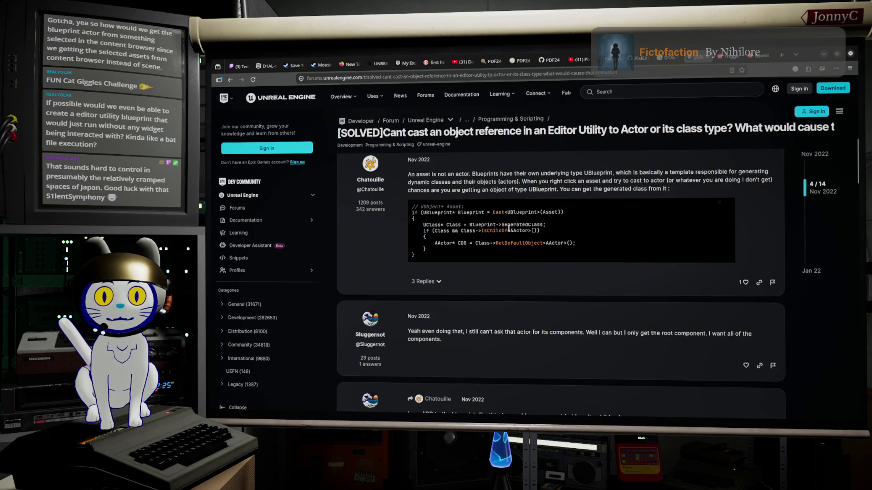
scroll(461, 220, "up", 1)
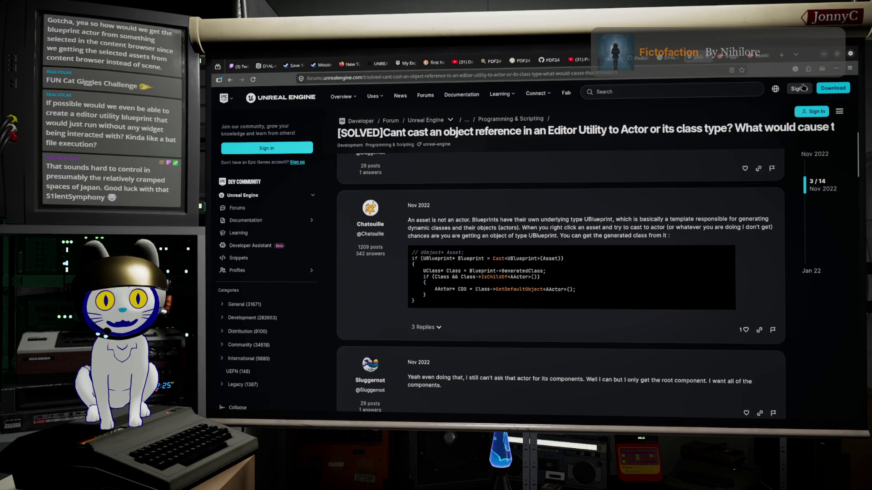
left_click(823, 55)
- Pull a cast action search off the Array Element pin, narrowing it to 'cast BLUEPRINT'
left_click(816, 51)
left_click_drag(624, 246, 640, 239)
left_click_drag(639, 210, 529, 218)
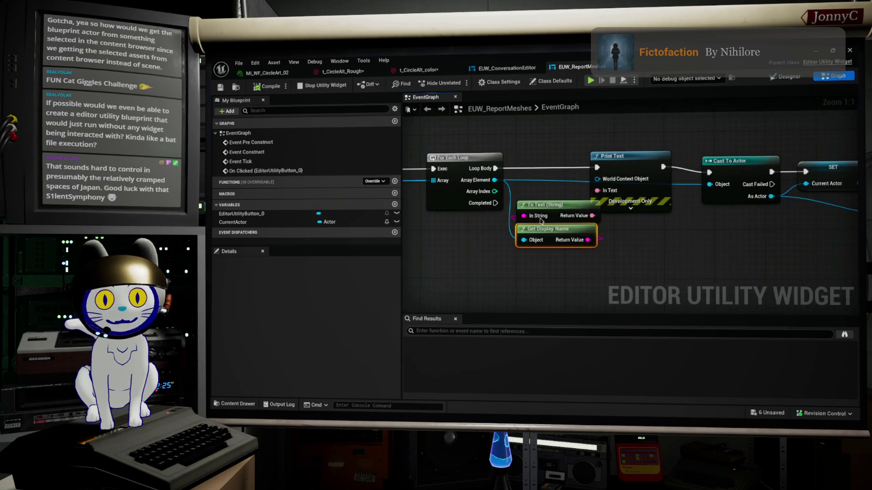
mouse_move(495, 180)
left_mouse_down()
mouse_move(536, 218)
mouse_move(564, 301)
mouse_move(602, 296)
left_mouse_up()
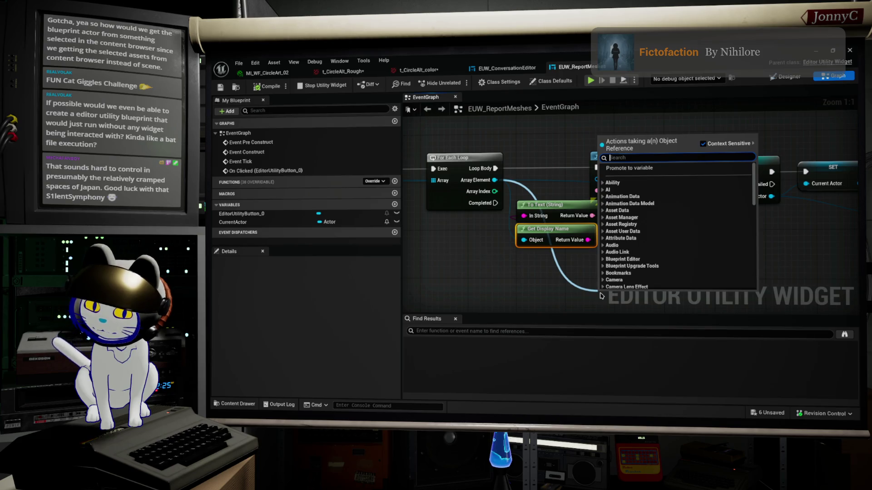
type("cast obje")
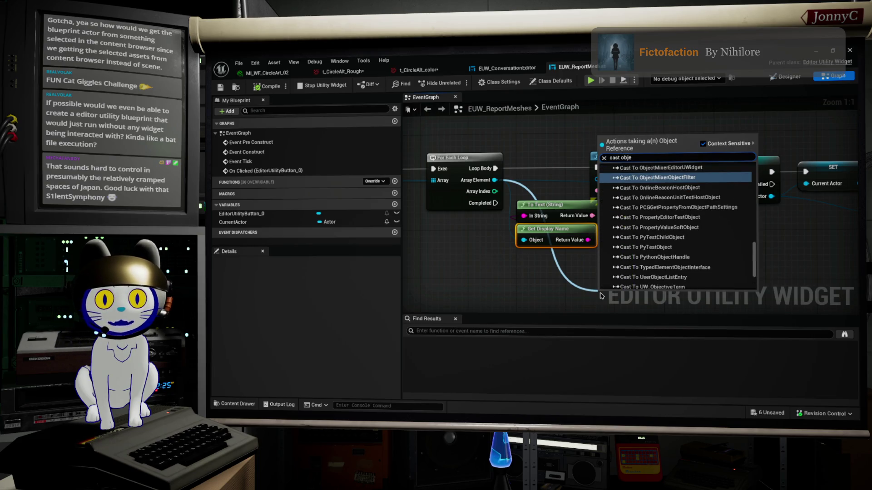
type("ct Ub")
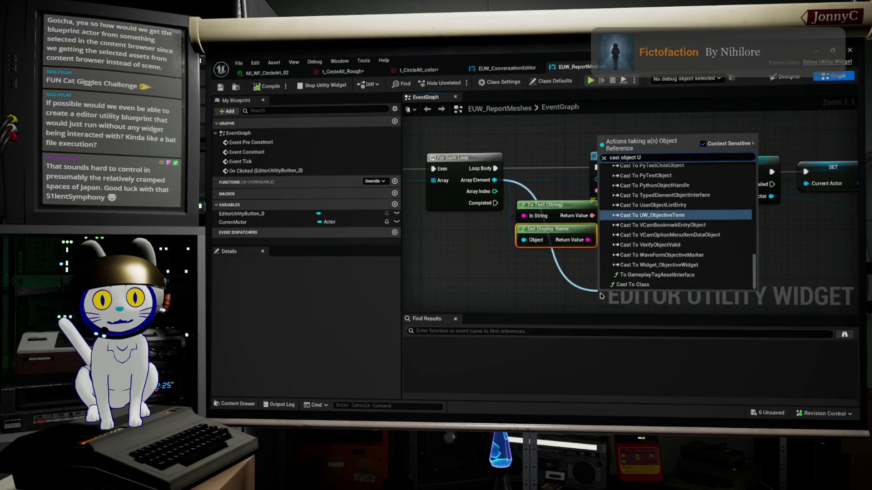
key("BackSpace")
key("BackSpace")
key("BackSpace")
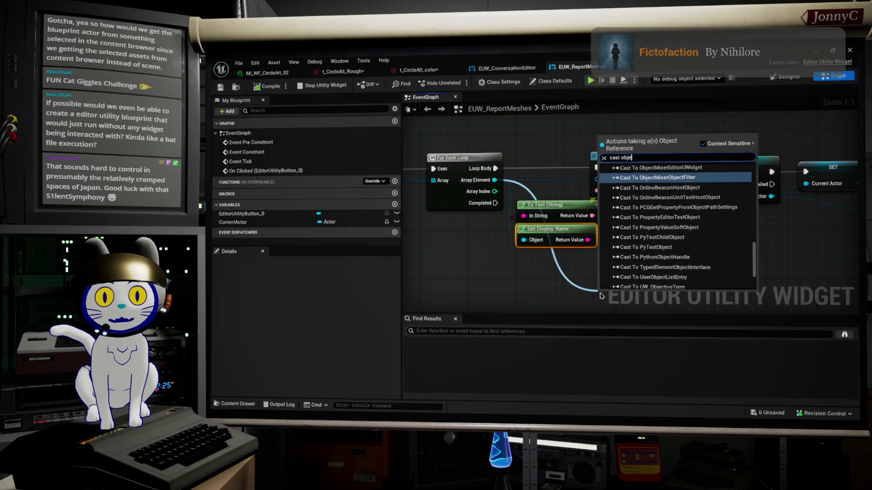
type("UB")
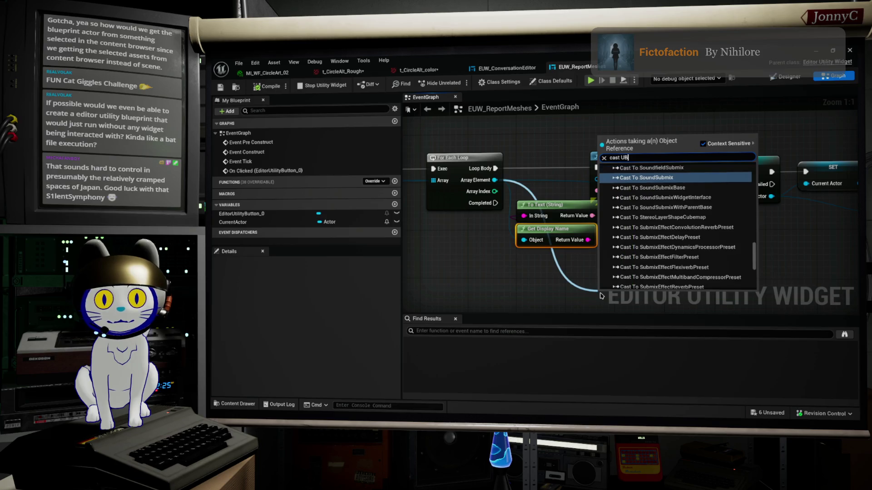
key("BackSpace")
key("BackSpace")
key("BackSpace")
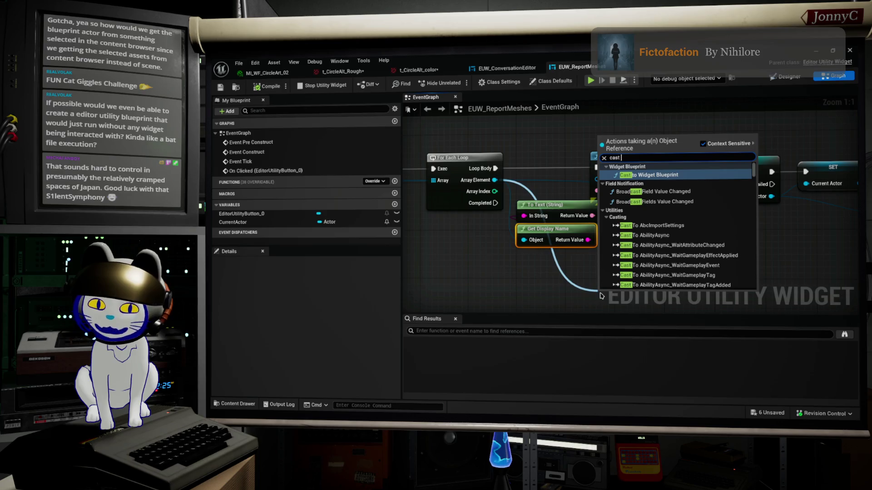
type("BLUEPRINT")
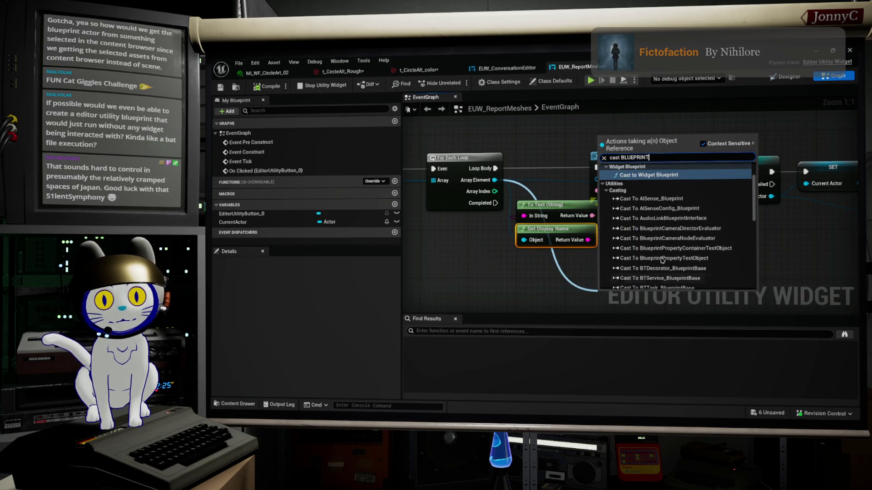
- Browse the matching Cast To candidates, such as Cast To AISense_Blueprint
scroll(701, 235, "down", 3)
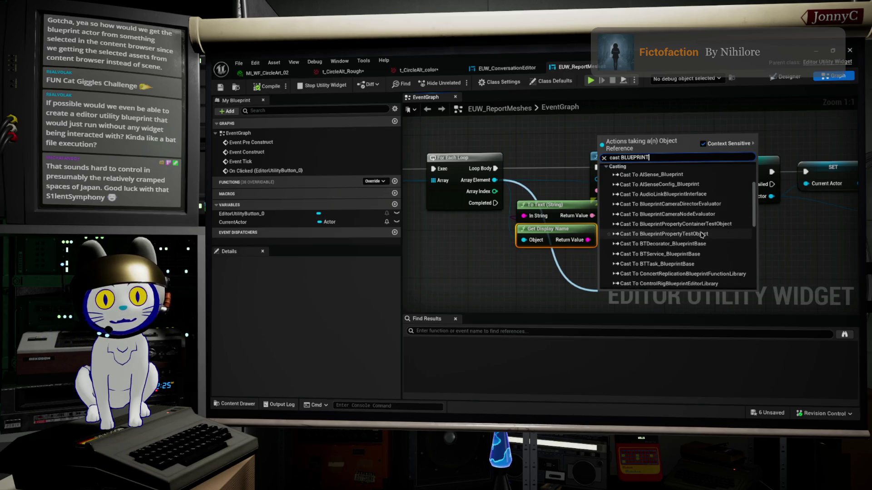
scroll(702, 234, "down", 4)
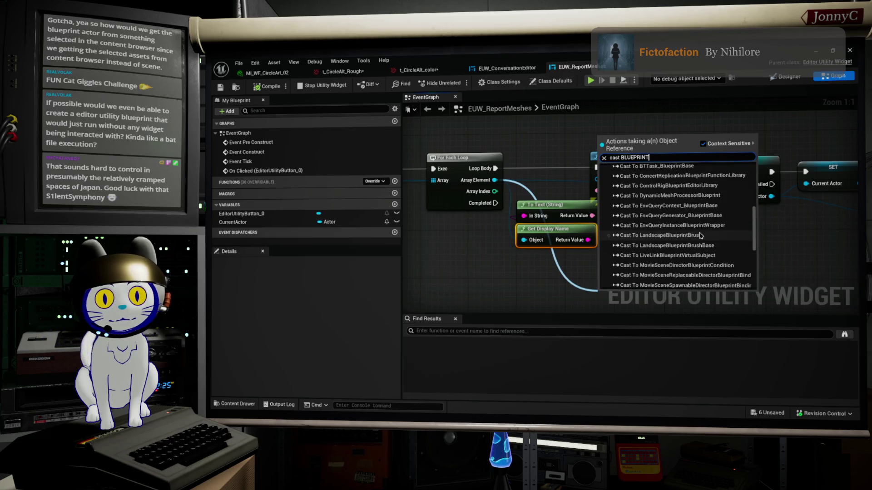
scroll(690, 239, "down", 2)
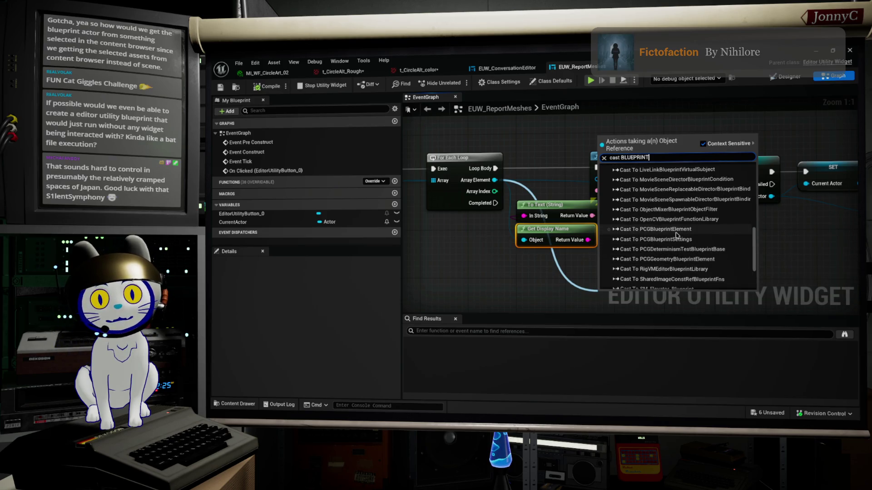
scroll(677, 235, "down", 3)
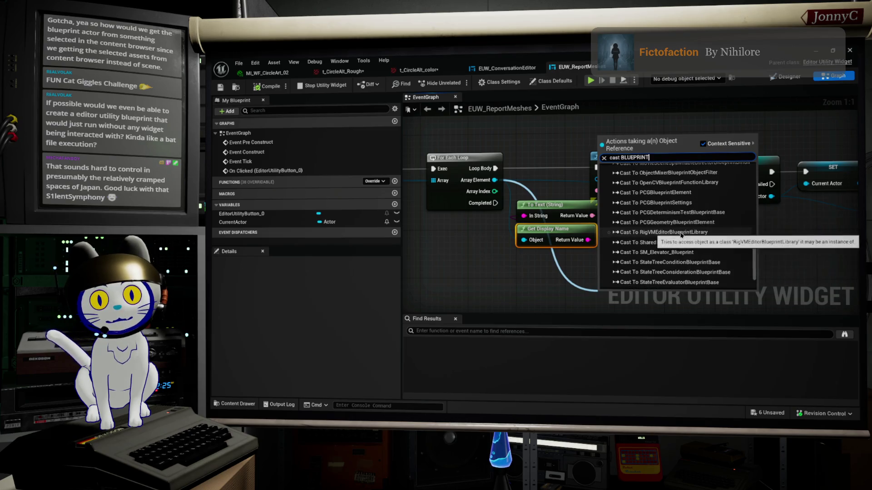
scroll(681, 235, "down", 1)
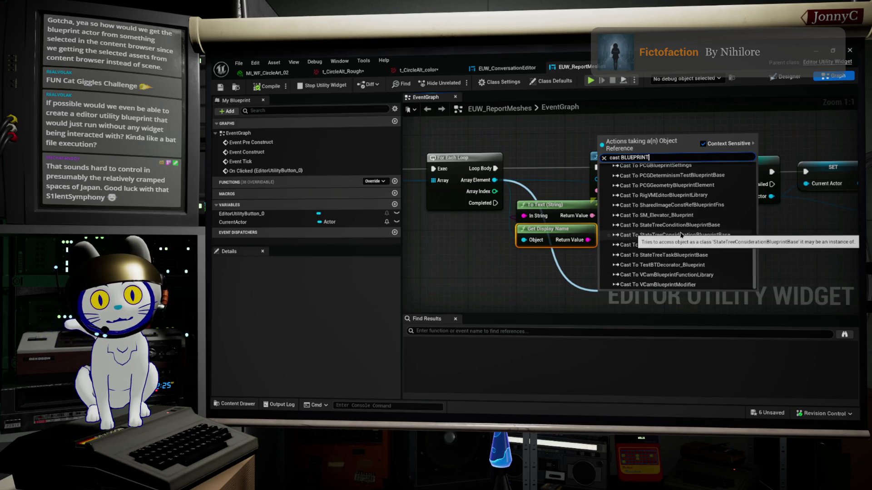
scroll(681, 234, "up", 3)
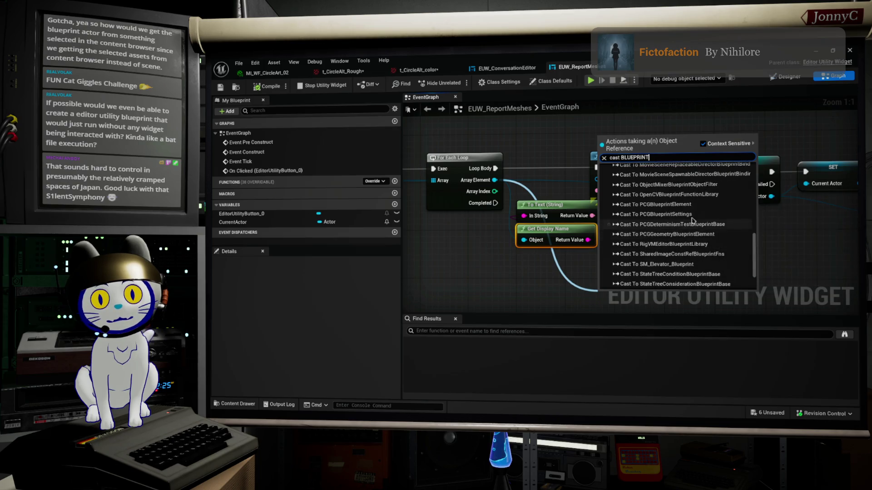
scroll(692, 220, "up", 2)
scroll(693, 217, "up", 3)
scroll(694, 217, "up", 3)
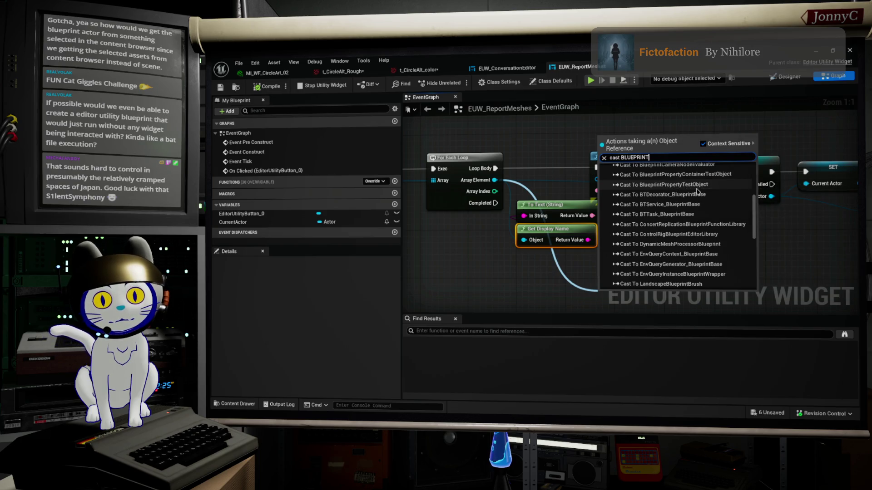
scroll(697, 191, "up", 1)
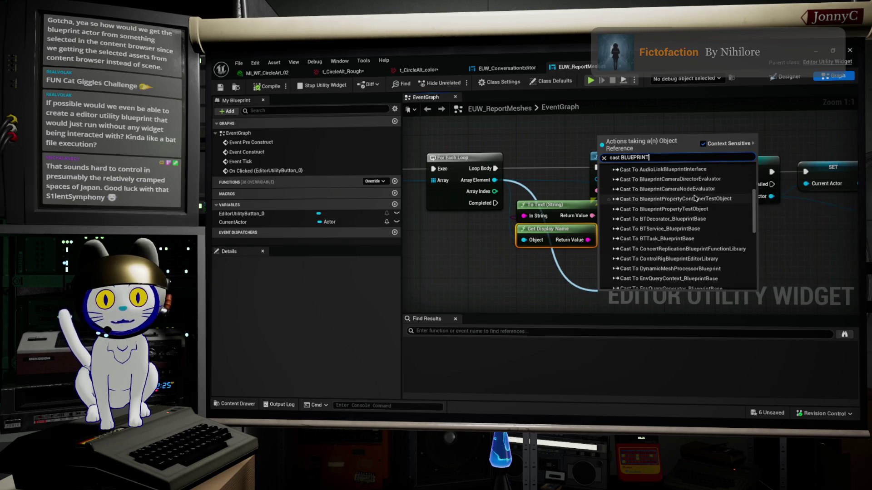
scroll(697, 193, "up", 2)
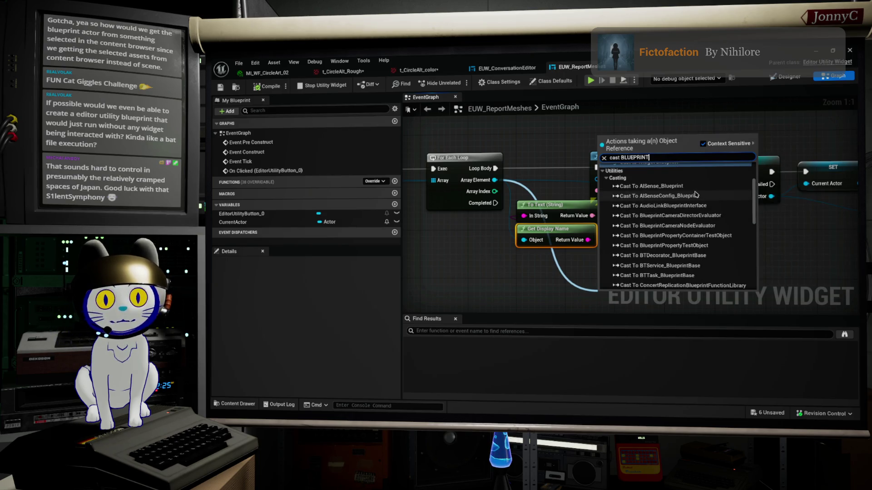
scroll(649, 174, "up", 1)
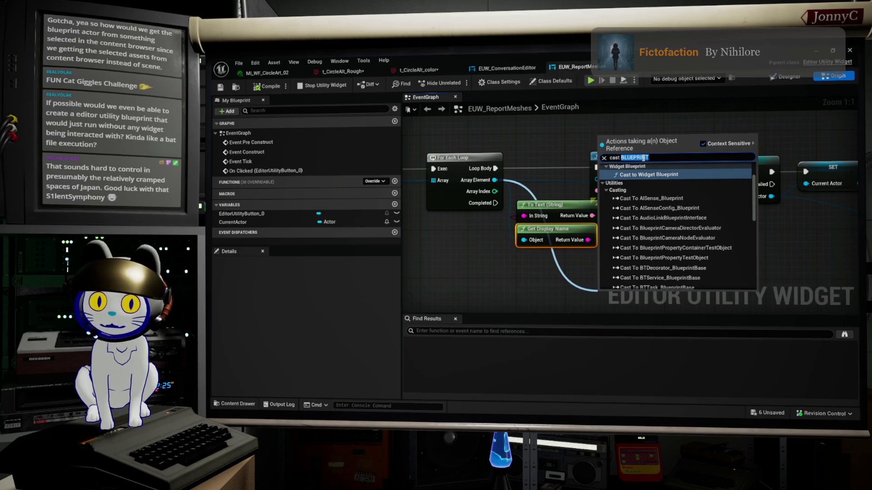
- Change the search to 'object', browse the Cast To results, then dismiss the menu without adding a node
type("object")
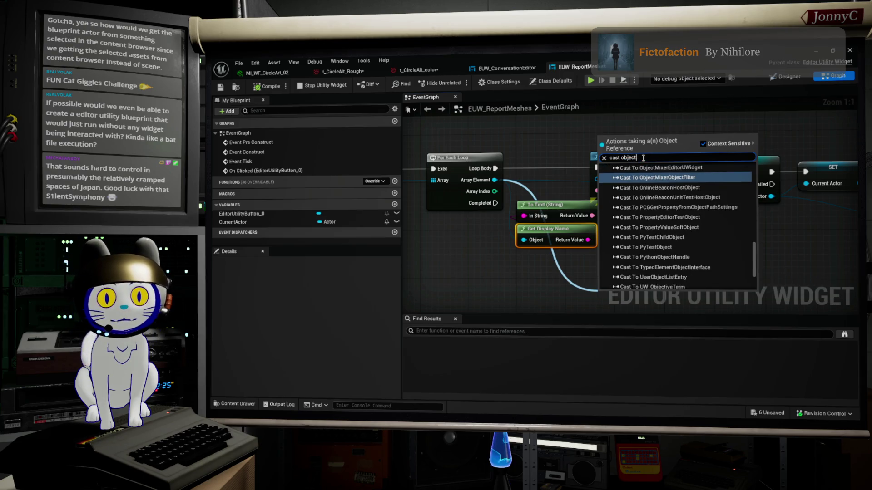
scroll(685, 232, "up", 3)
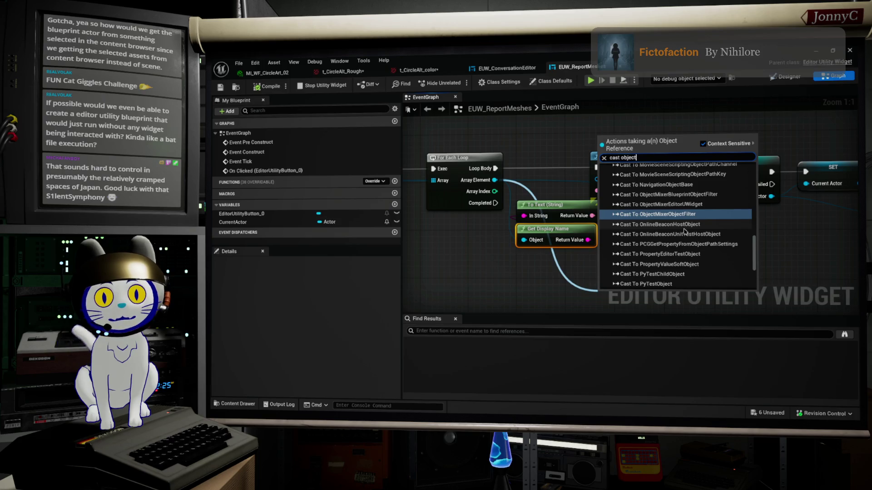
scroll(687, 208, "down", 3)
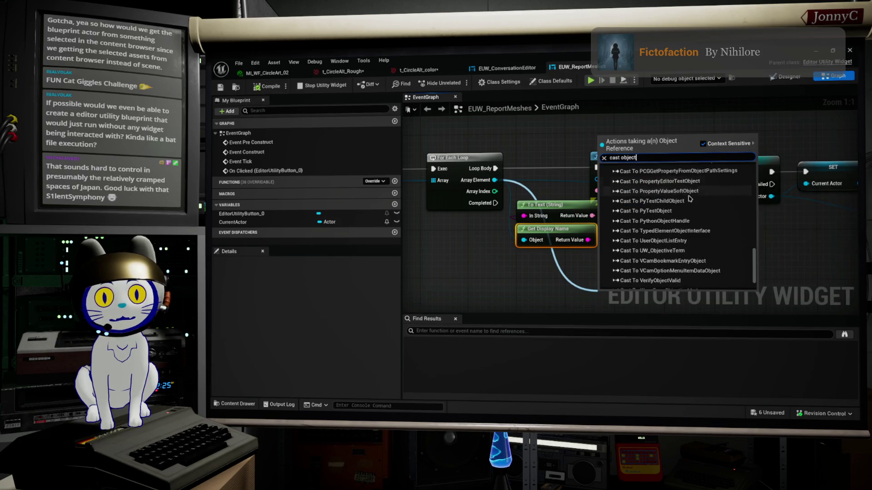
scroll(690, 199, "up", 3)
scroll(689, 198, "up", 5)
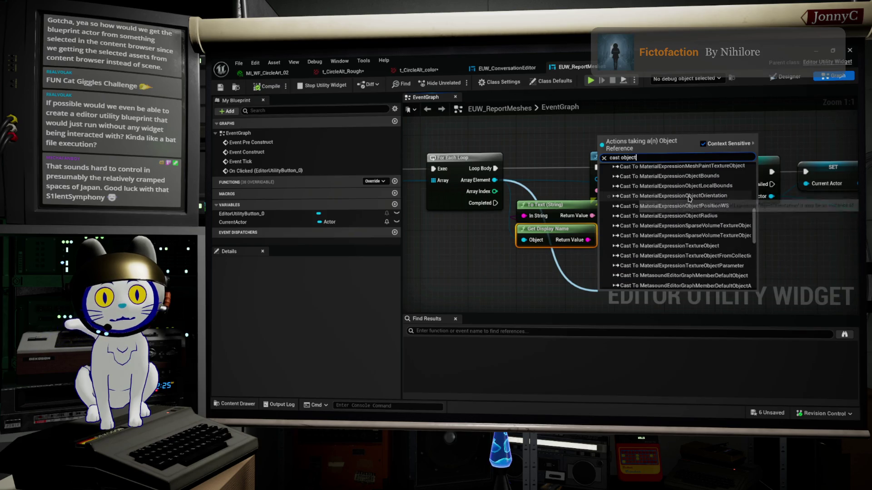
scroll(690, 198, "up", 2)
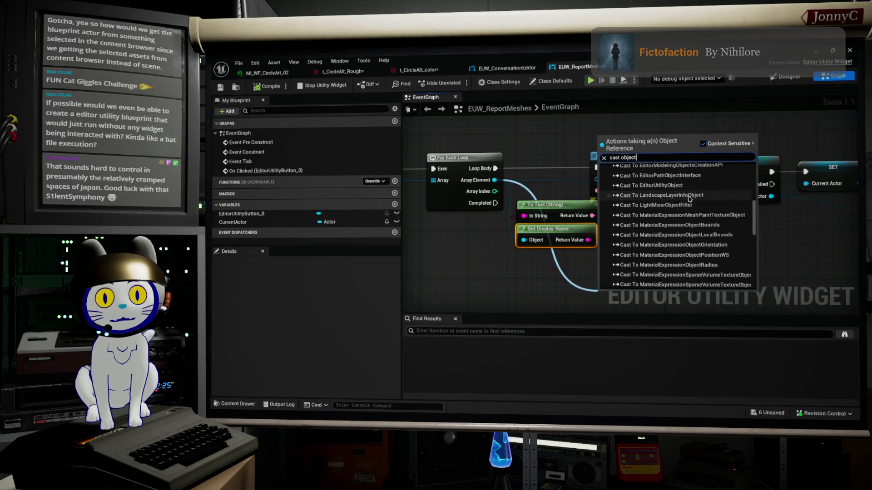
scroll(690, 199, "up", 2)
scroll(689, 199, "up", 3)
scroll(689, 198, "up", 3)
scroll(689, 199, "up", 1)
scroll(689, 199, "up", 1)
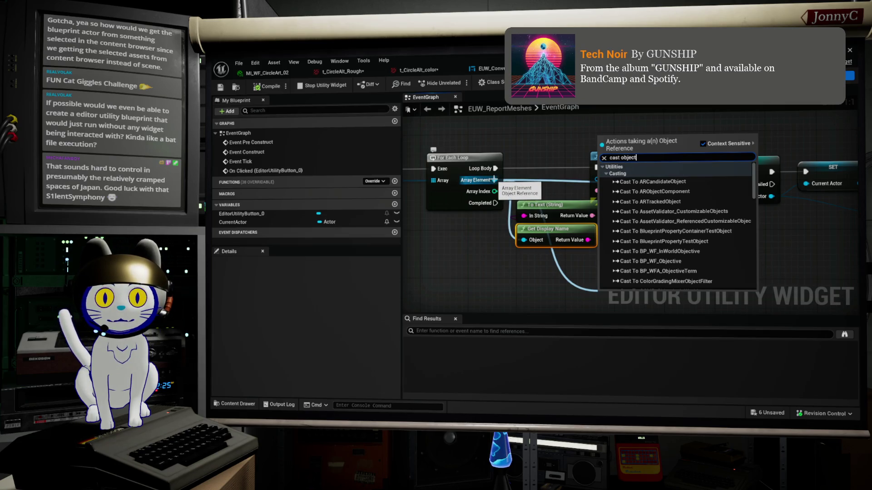
key("Escape")
left_click_drag(372, 182, 455, 184)
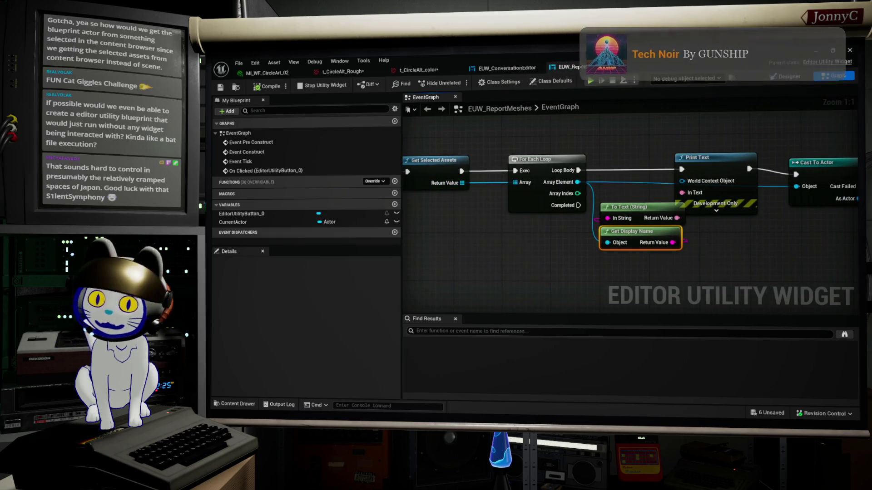
- In the forum thread, enlarge the reply's screenshot that chains Get Blueprint Asset into Generated Class
key("alt+Tab")
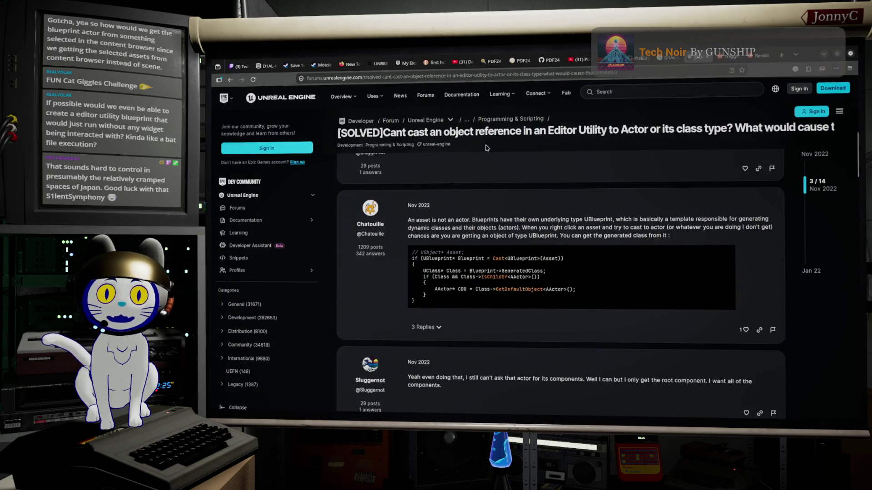
left_click(668, 59)
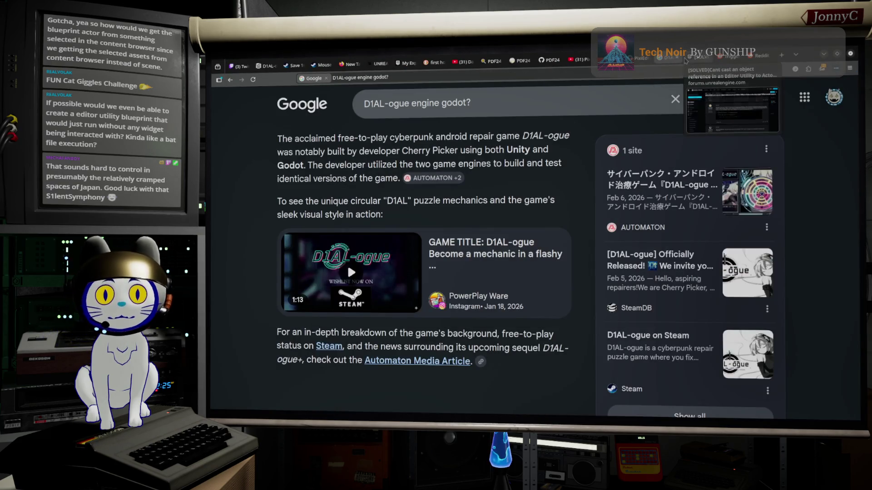
left_click(691, 59)
scroll(518, 209, "down", 8)
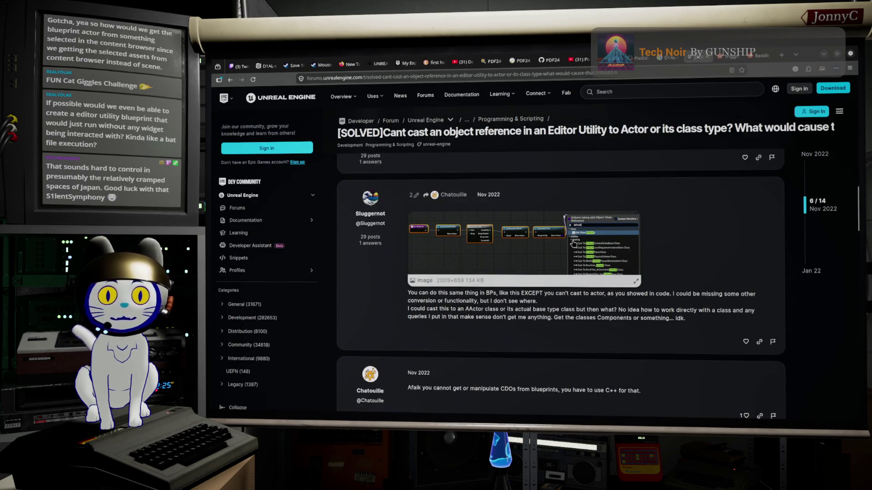
left_click(548, 251)
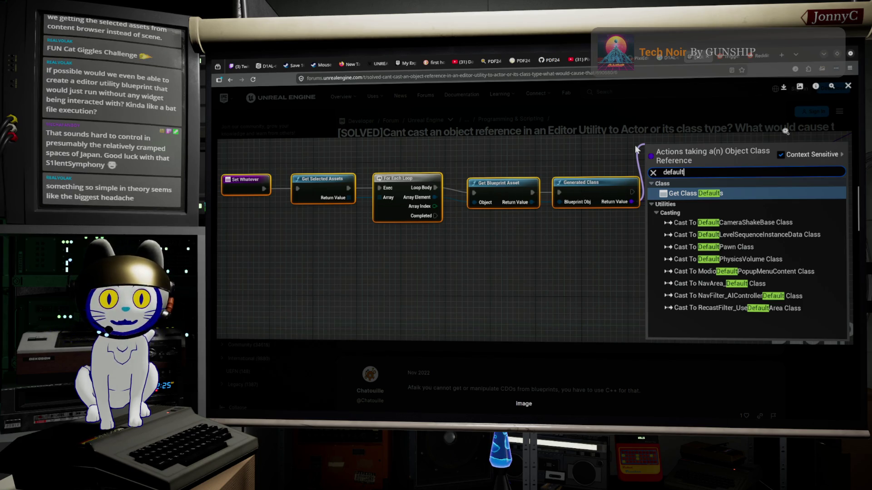
- Add a Get Blueprint Asset node fed by the loop's Array Element pin
left_click(823, 56)
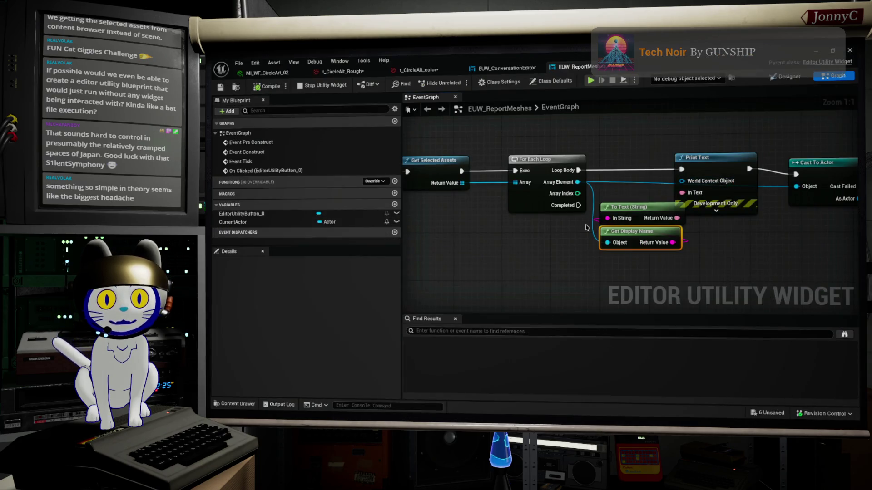
left_click_drag(581, 188, 616, 271)
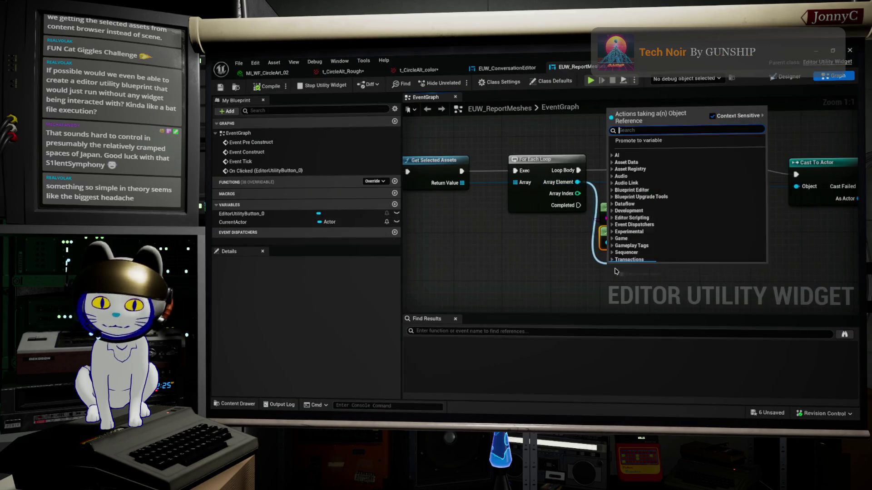
type("get plut")
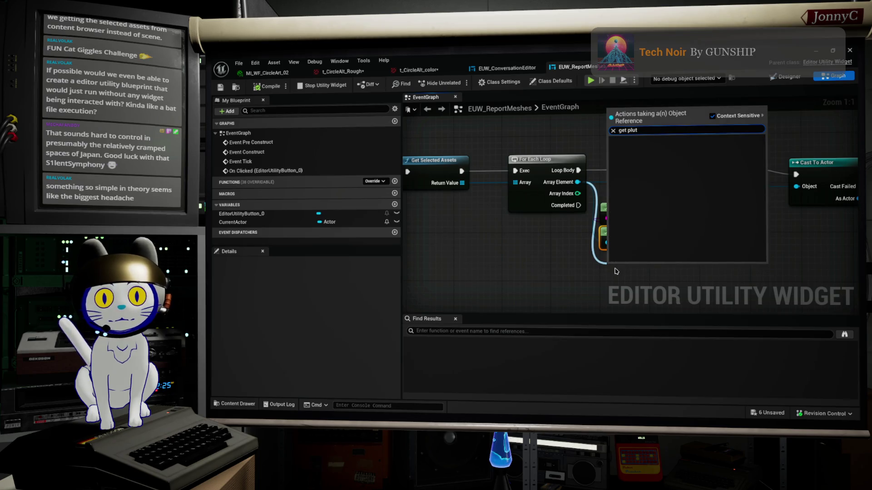
key("BackSpace")
key("BackSpace")
key("BackSpace")
type("b")
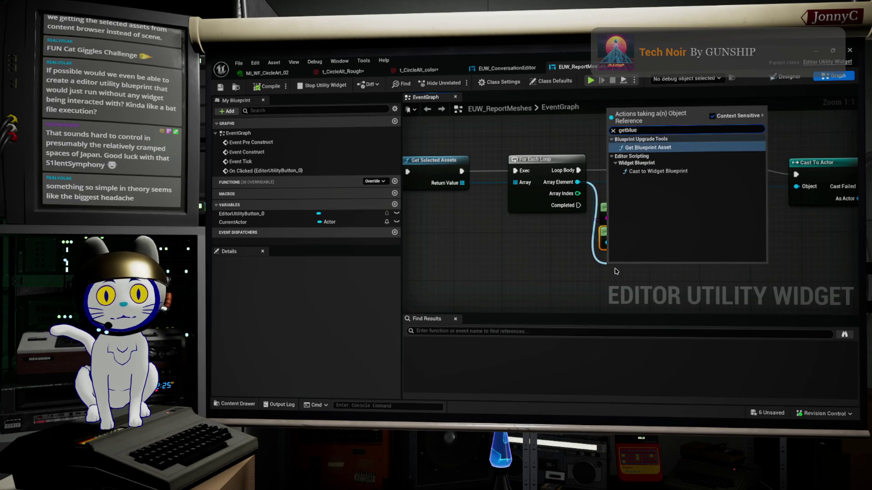
key("BackSpace")
type("blueprint")
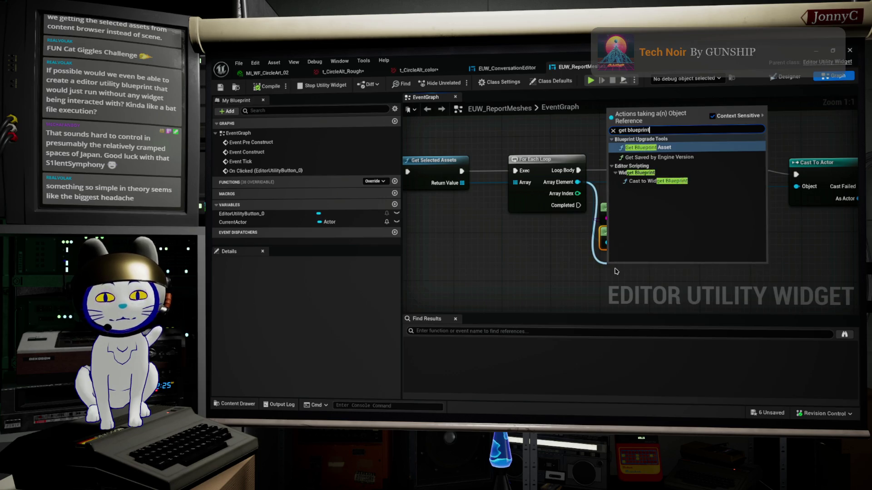
key("Return")
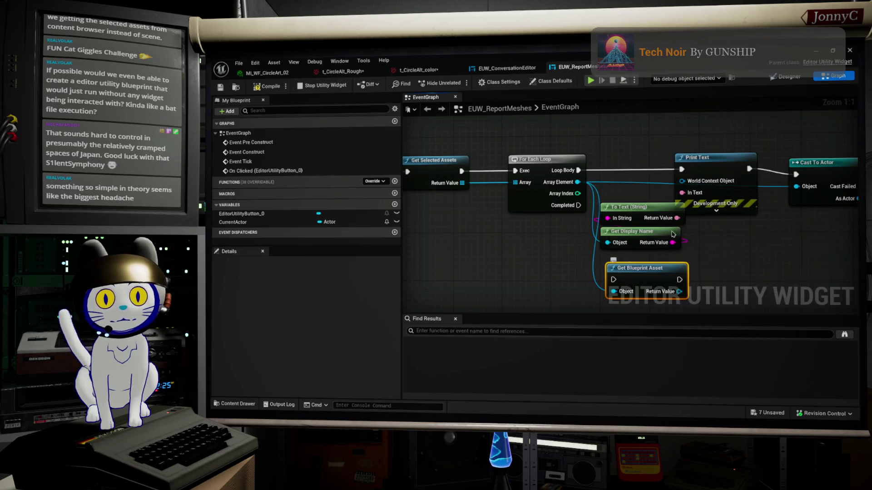
left_click_drag(680, 292, 732, 283)
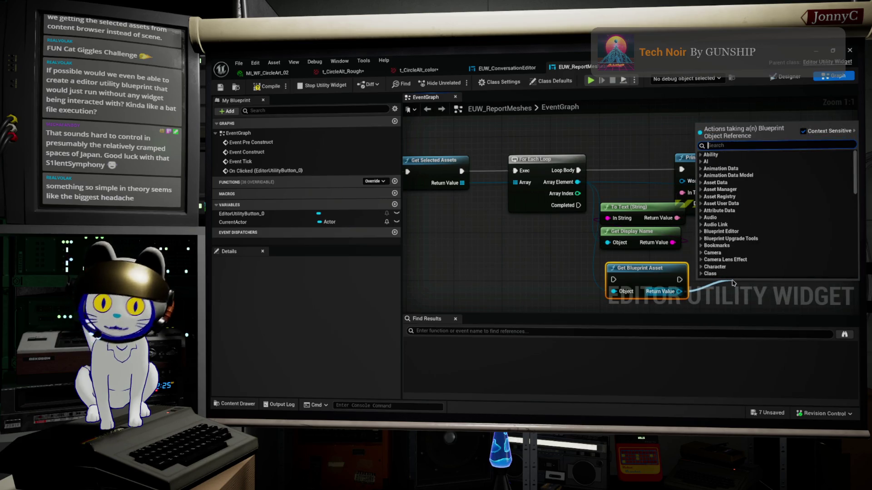
type("compone")
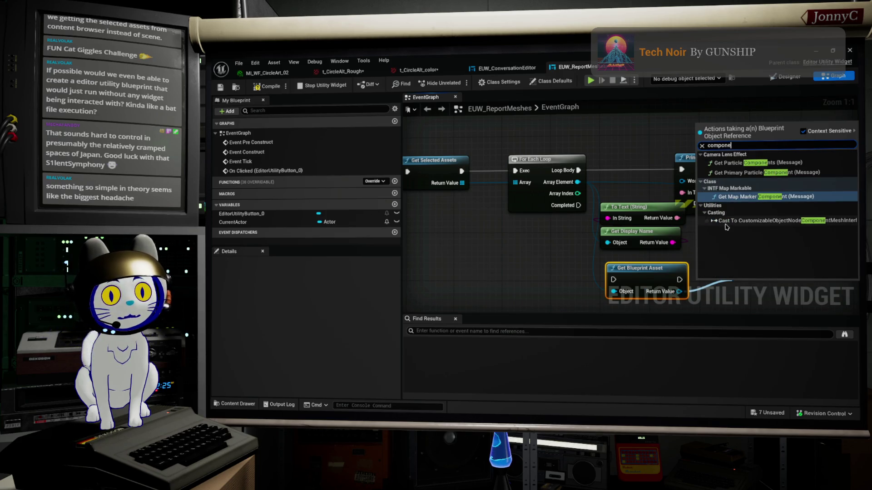
key("Escape")
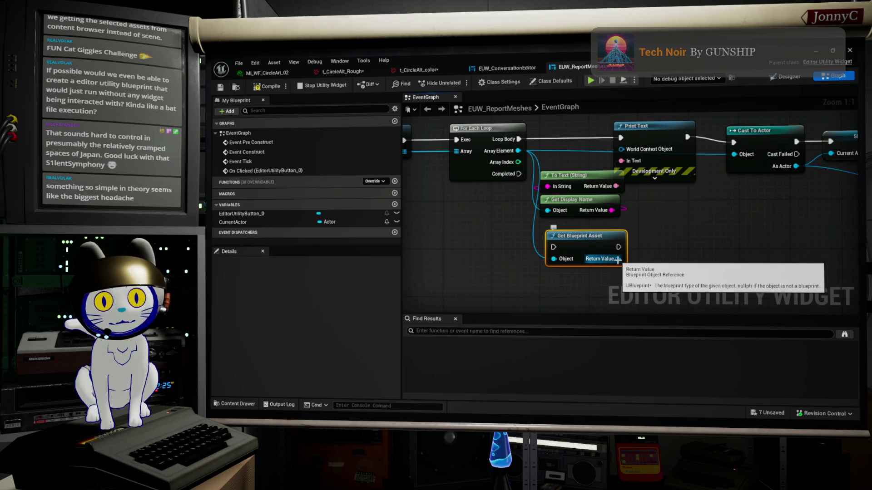
- Move Get Blueprint Asset above the loop and wire Loop Body through it into Print Text
left_click_drag(625, 237, 618, 112)
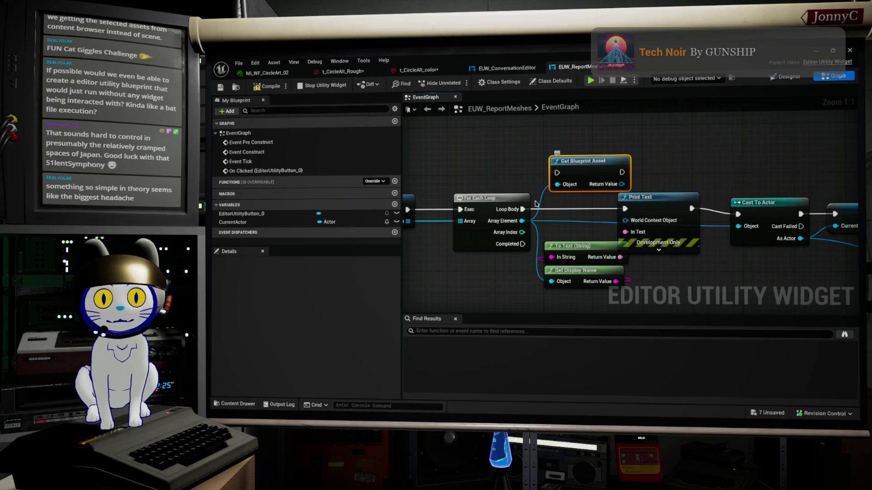
mouse_move(523, 209)
left_mouse_down()
mouse_move(577, 167)
mouse_move(557, 173)
left_mouse_up()
left_click_drag(631, 152, 663, 152)
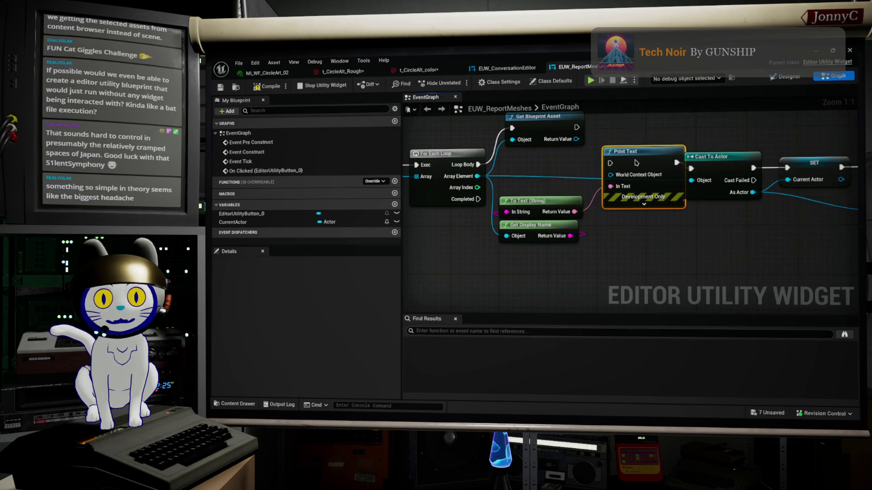
left_click(791, 173)
mouse_move(576, 127)
left_mouse_down()
mouse_move(623, 179)
mouse_move(611, 162)
left_mouse_up()
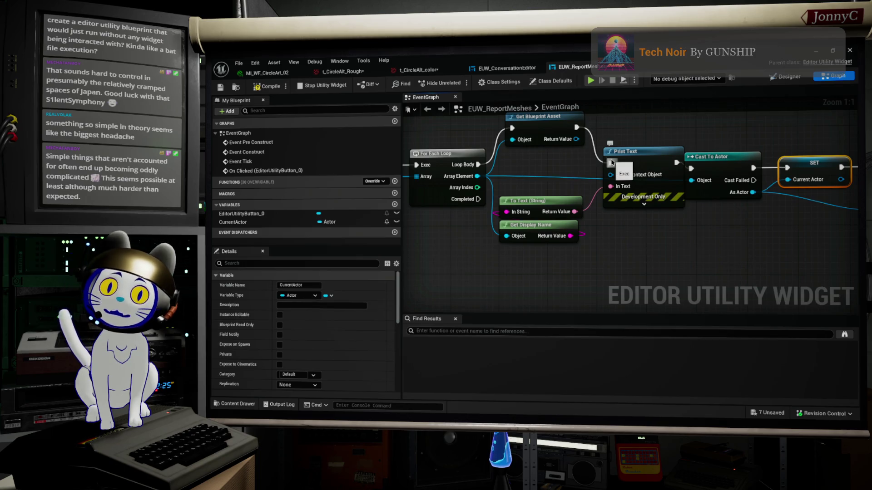